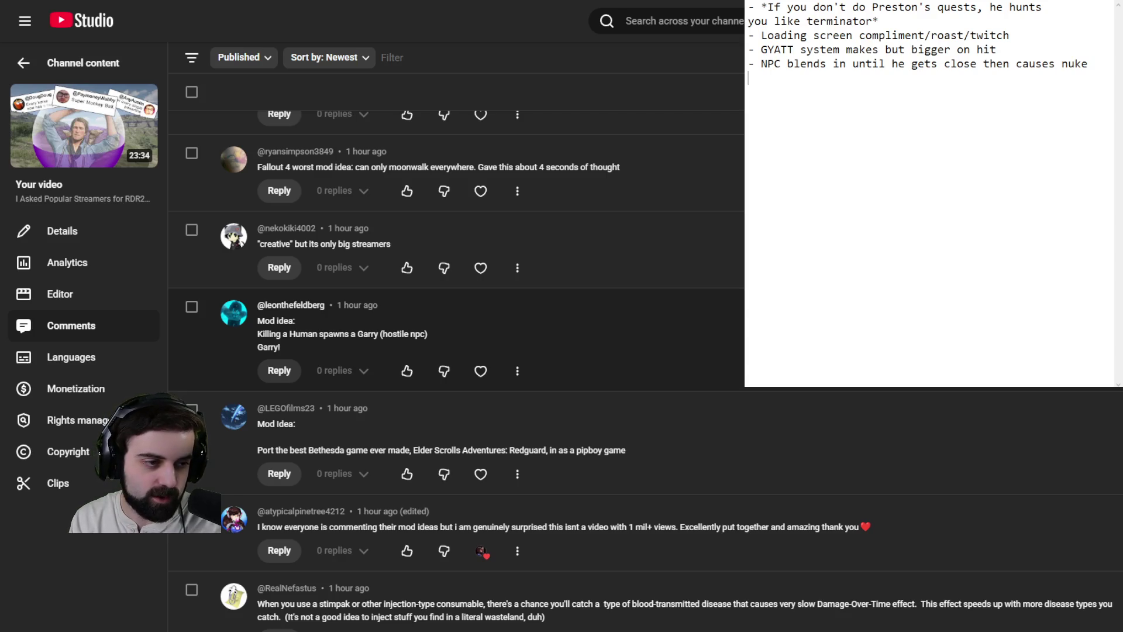
# Step: Highlight the hostile-NPC part of a comment, then scroll down to the pogo-stick and real-time resting ideas
pyautogui.moveTo(381, 334); pyautogui.dragTo(428, 335)
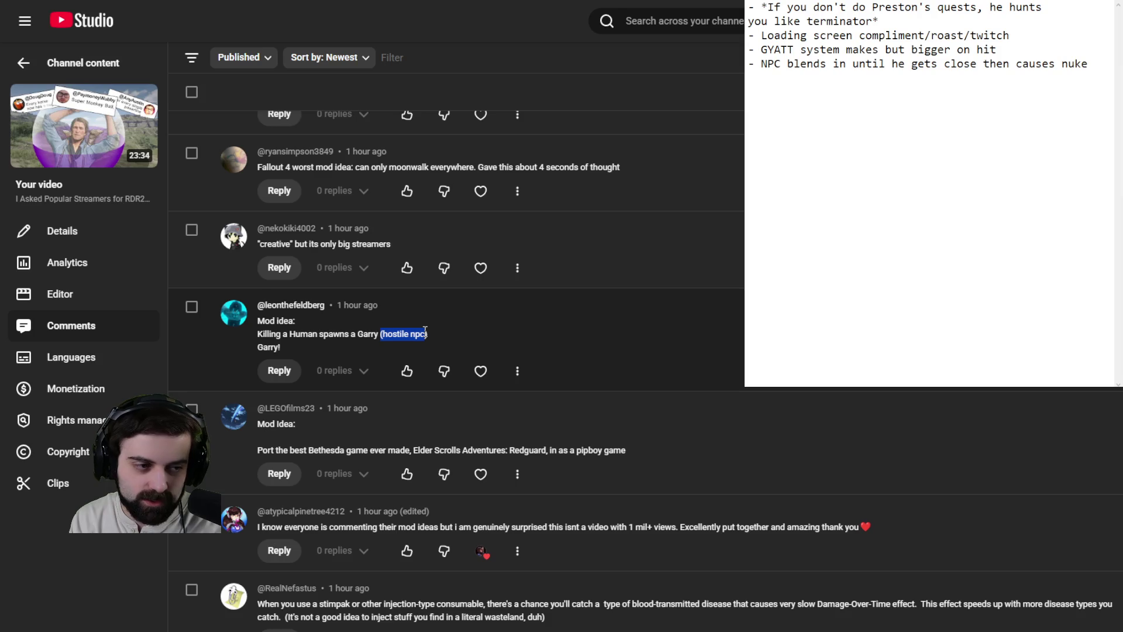
pyautogui.click(345, 332)
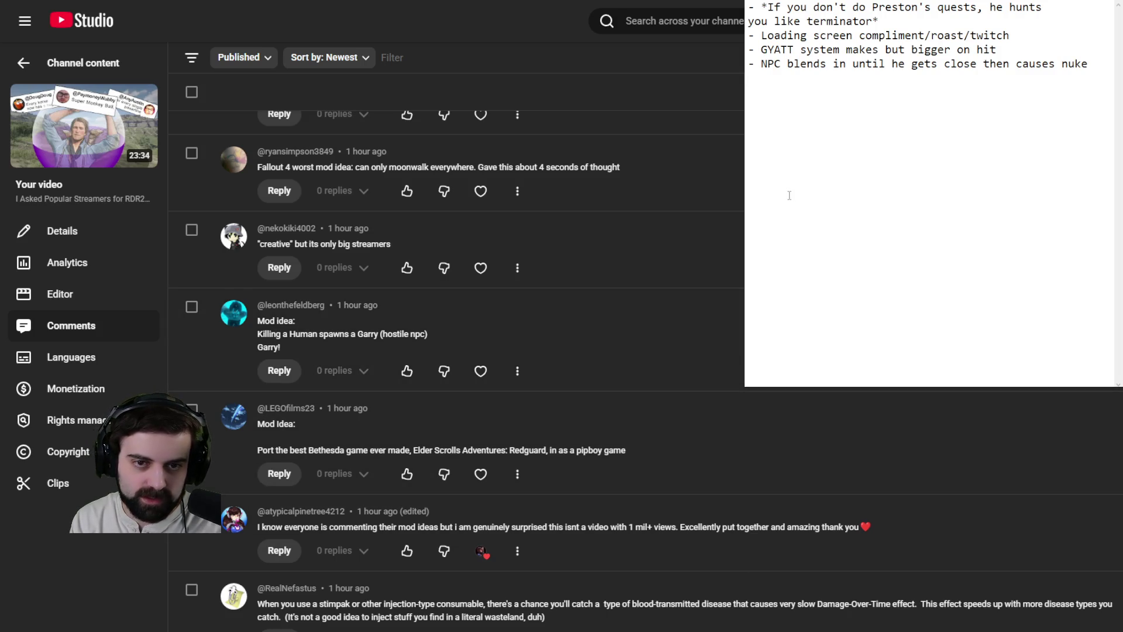
pyautogui.click(1100, 140)
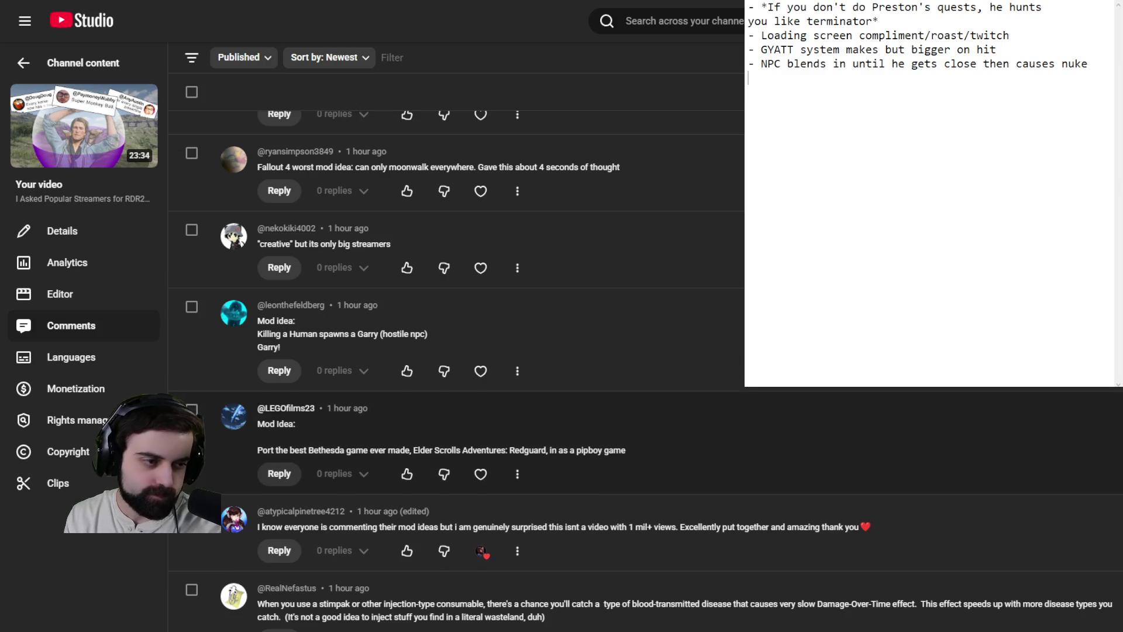
pyautogui.scroll(-2, 586, 410)
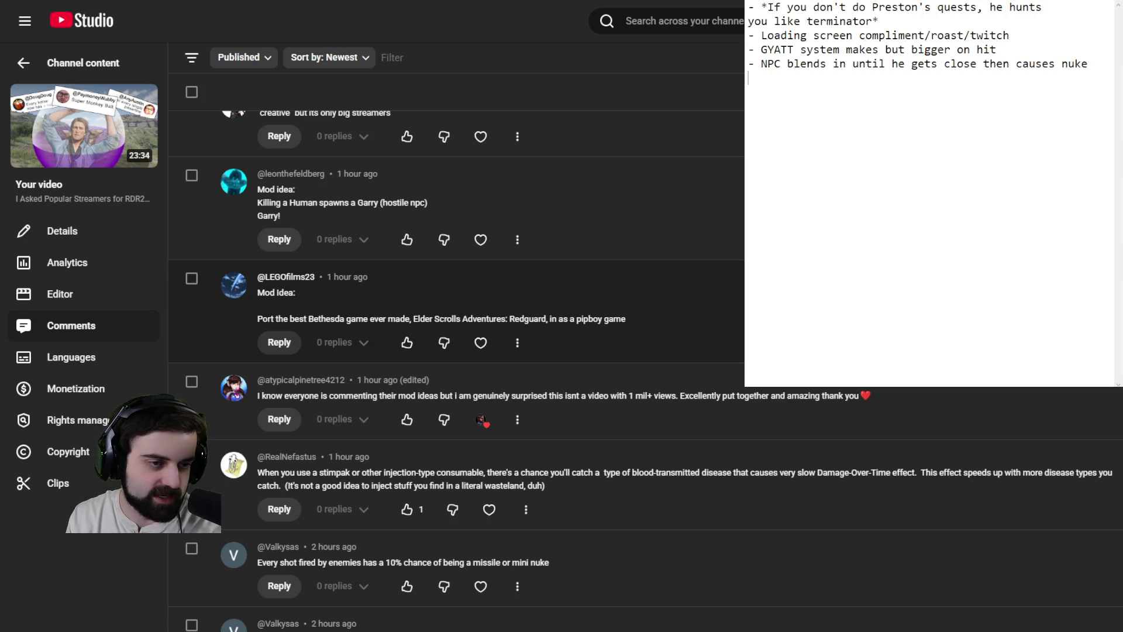
pyautogui.scroll(-4, 457, 369)
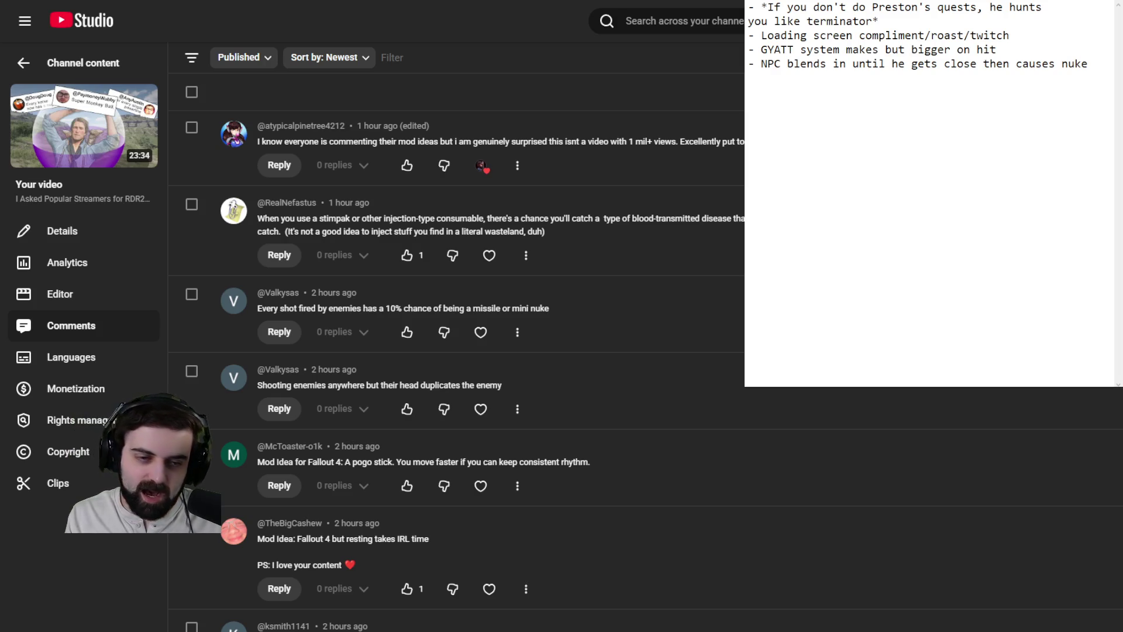
pyautogui.click(902, 168)
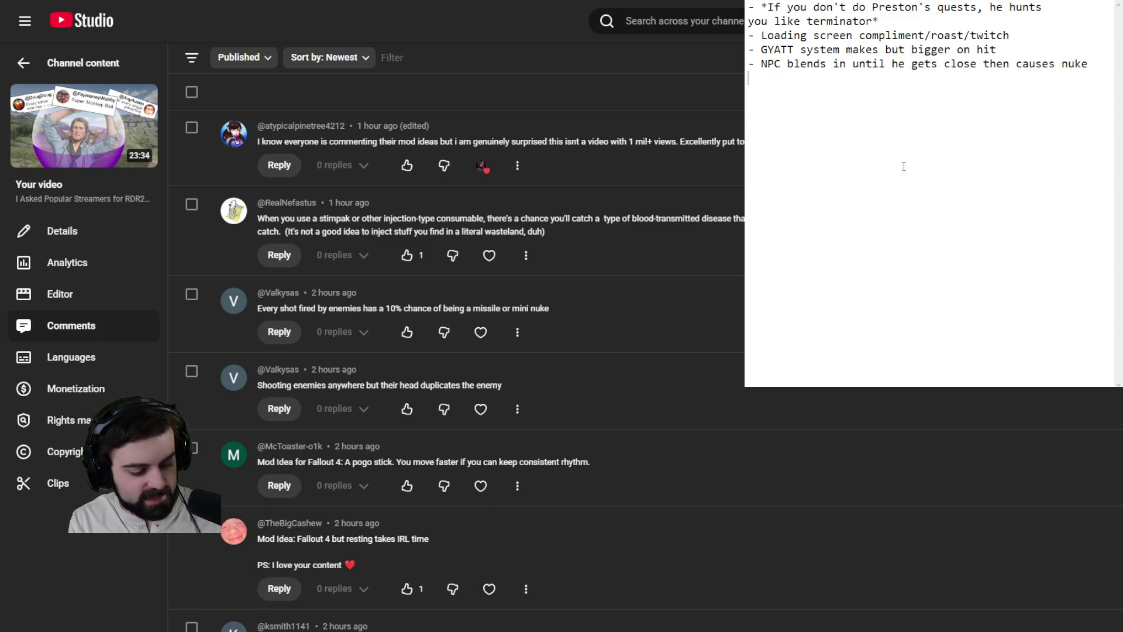
# Step: Add '- Killing a hostile NPC spawns a GARY' to the Notepad mod list
pyautogui.write('- Killing ')
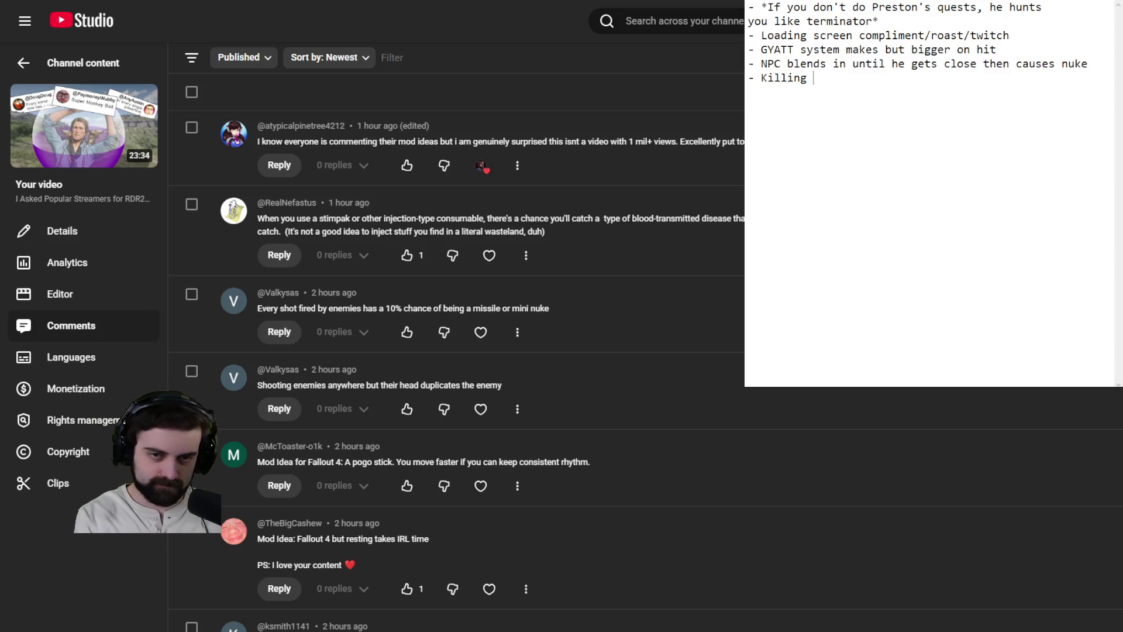
pyautogui.write('a hostile')
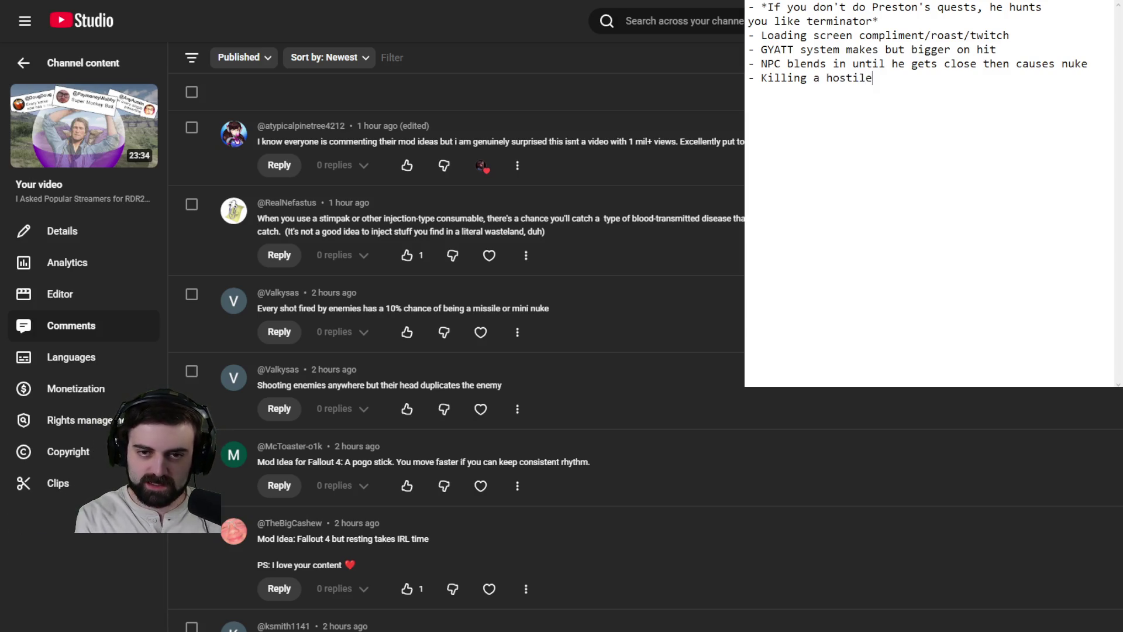
pyautogui.write(' NPC spawns a GARY')
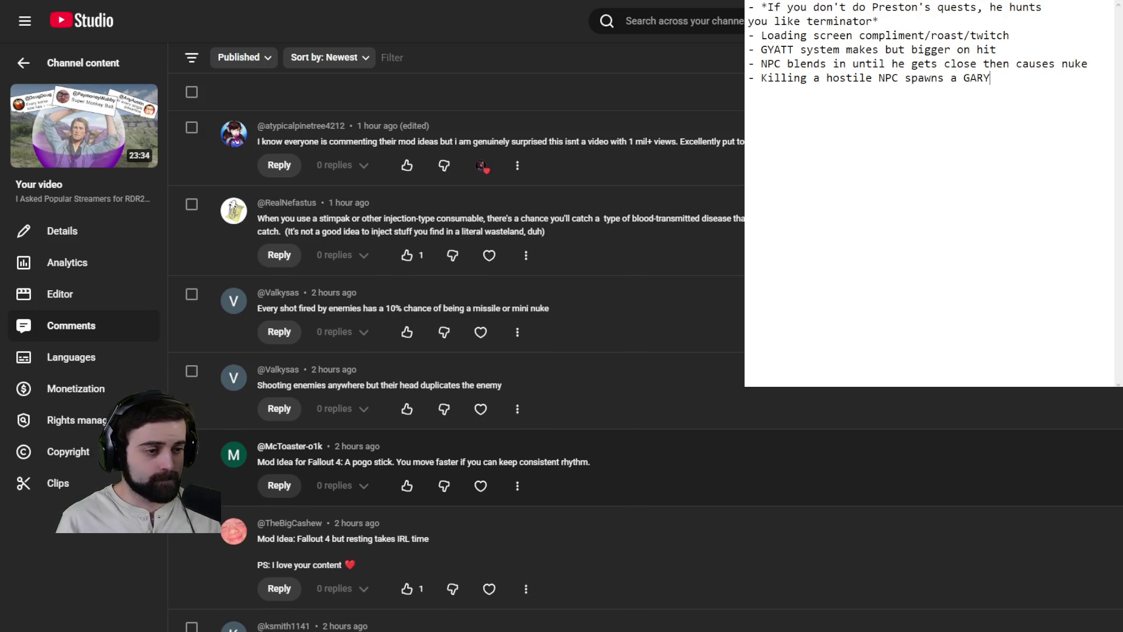
pyautogui.scroll(-1, 644, 480)
pyautogui.scroll(-2, 643, 481)
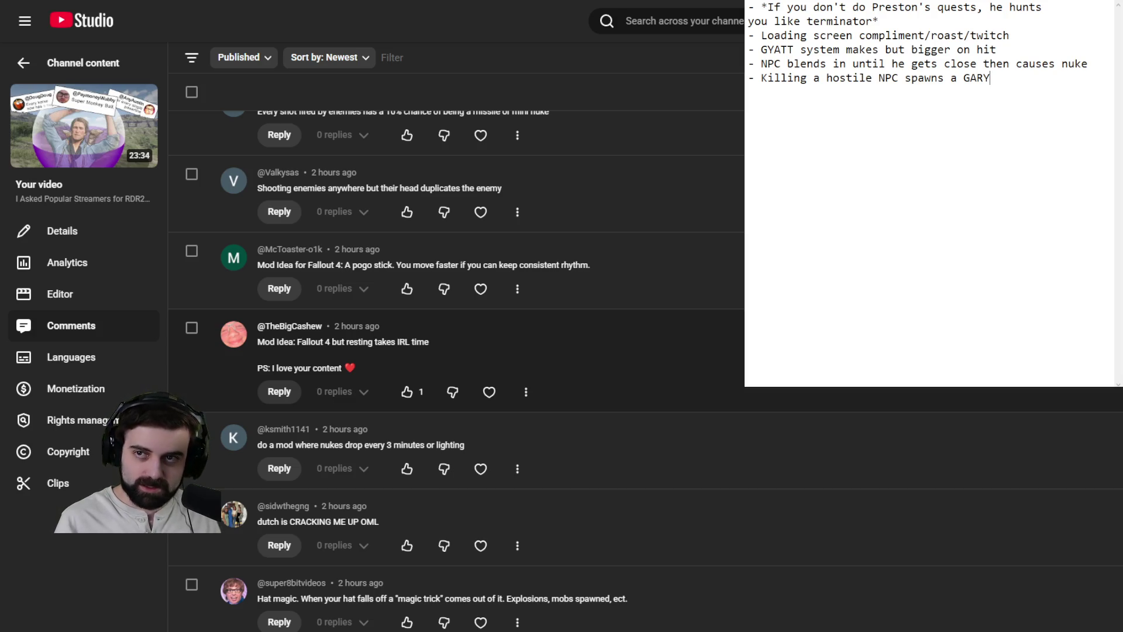
# Step: Scroll to the Hat magic comment, then start the Notepad line '- EXTRA LARGE/STRONG RAD ROACHES'
pyautogui.scroll(-2, 457, 319)
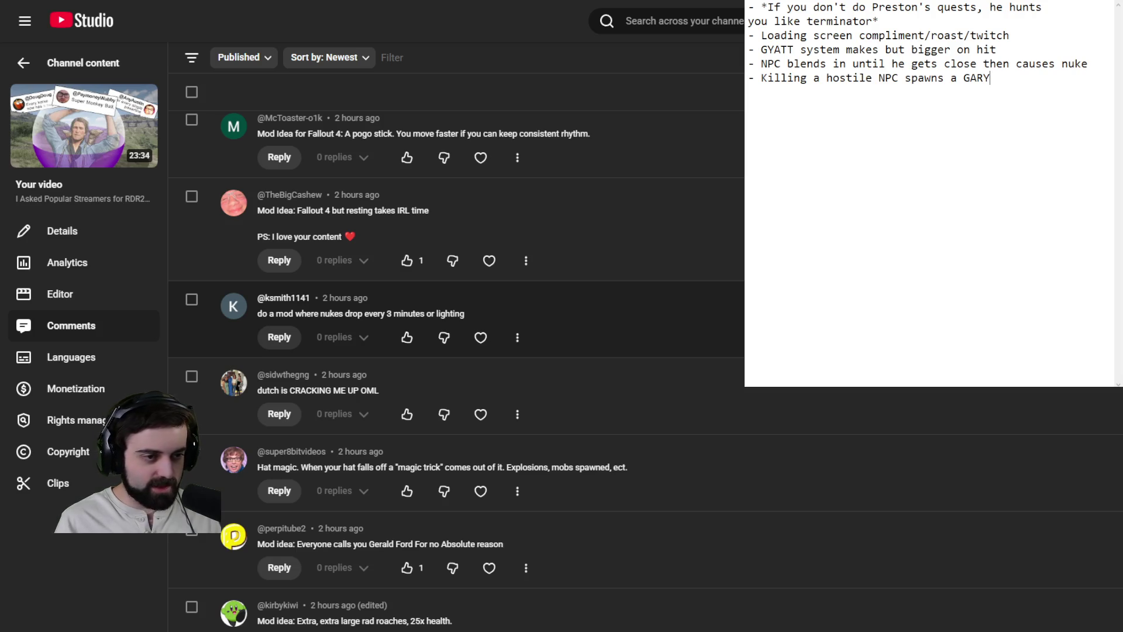
pyautogui.scroll(-2, 526, 327)
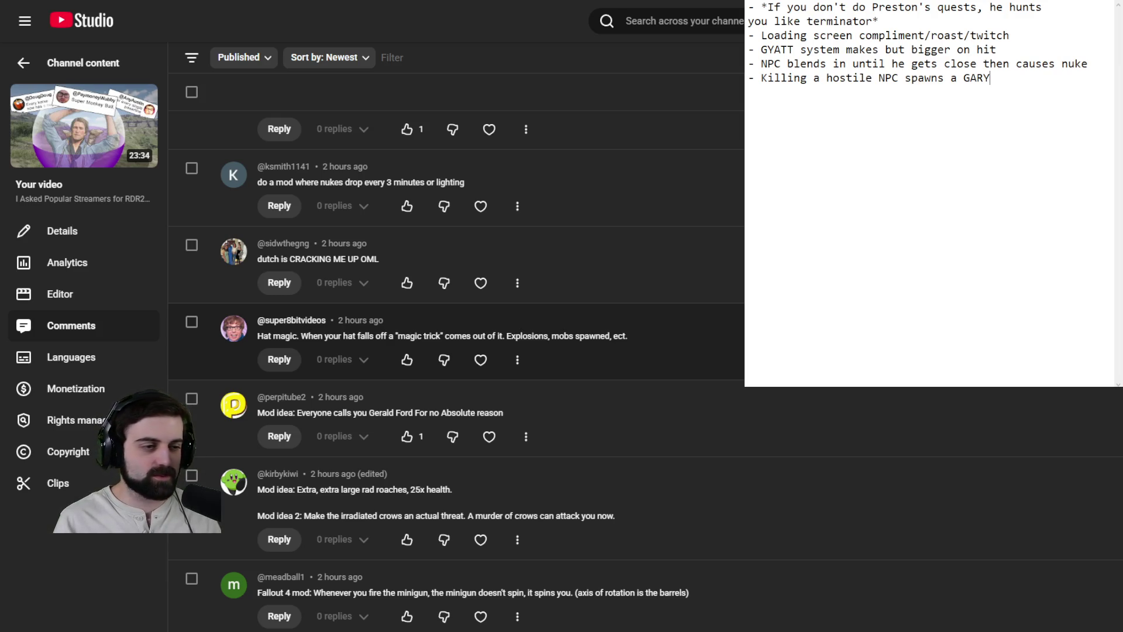
pyautogui.moveTo(258, 337); pyautogui.dragTo(615, 337)
pyautogui.click(690, 376)
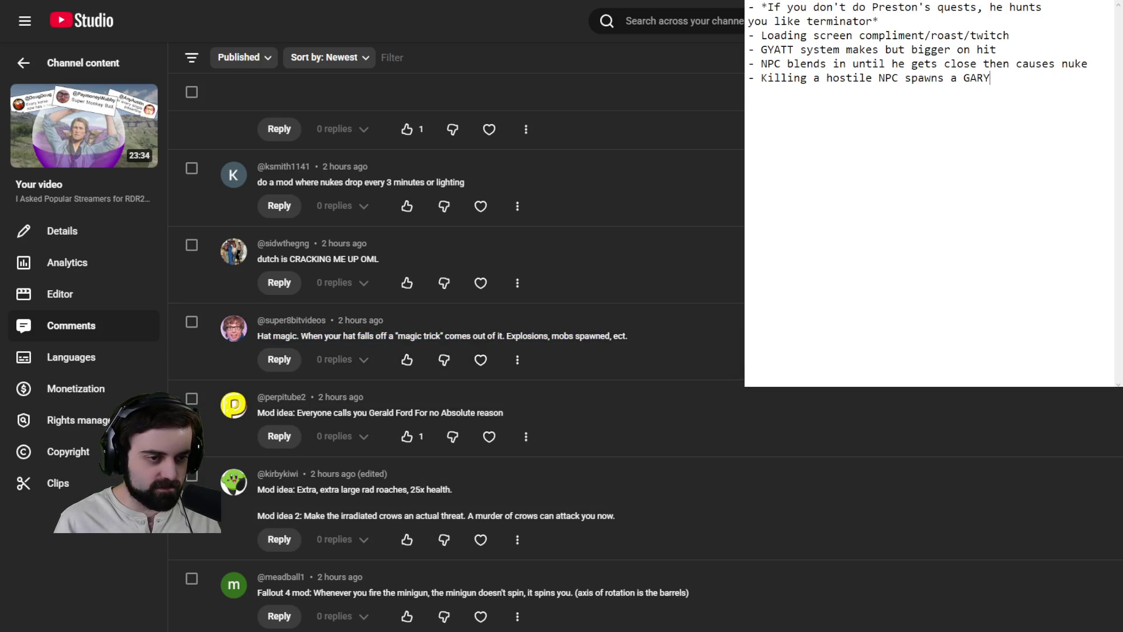
pyautogui.scroll(-2, 457, 351)
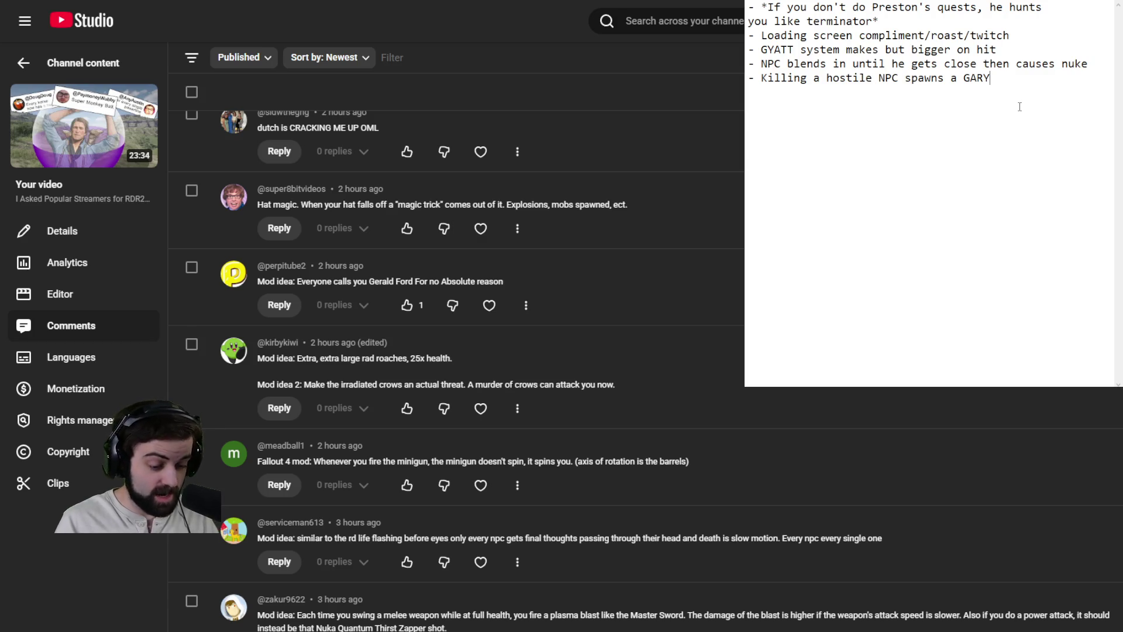
pyautogui.write('- EXTRA')
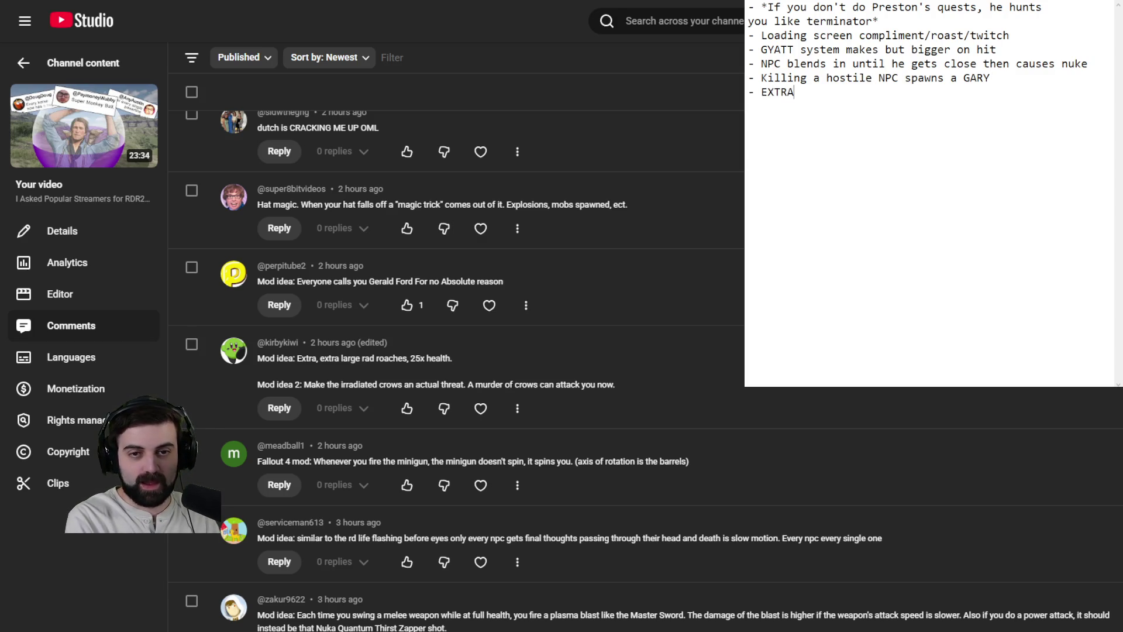
pyautogui.write(' LARGE/STRONG ')
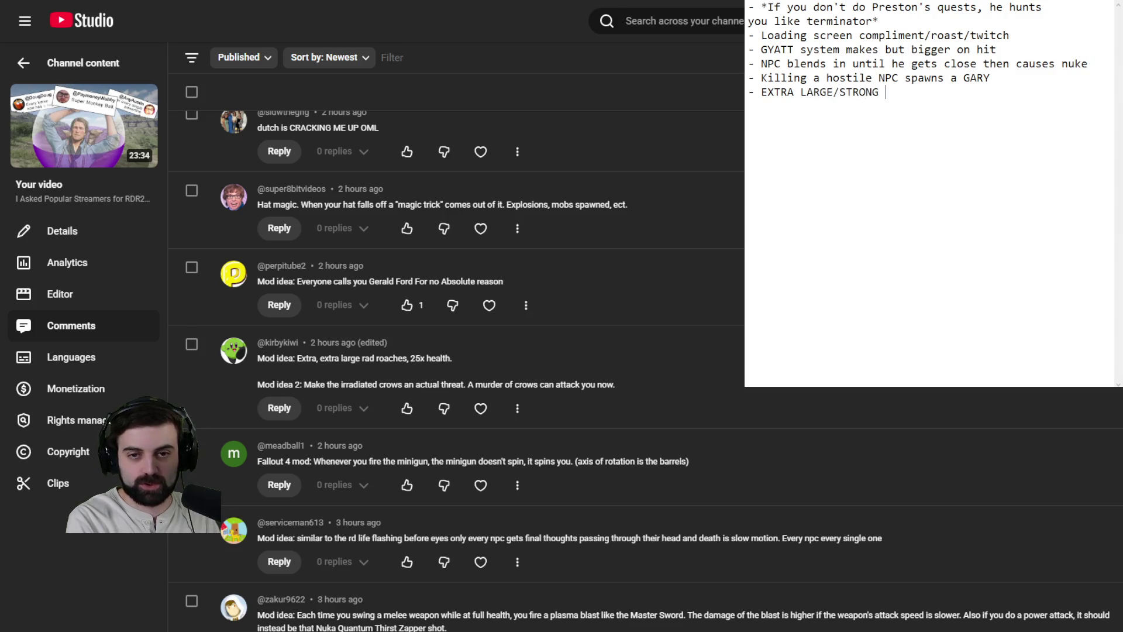
pyautogui.write('RAD ROACHES')
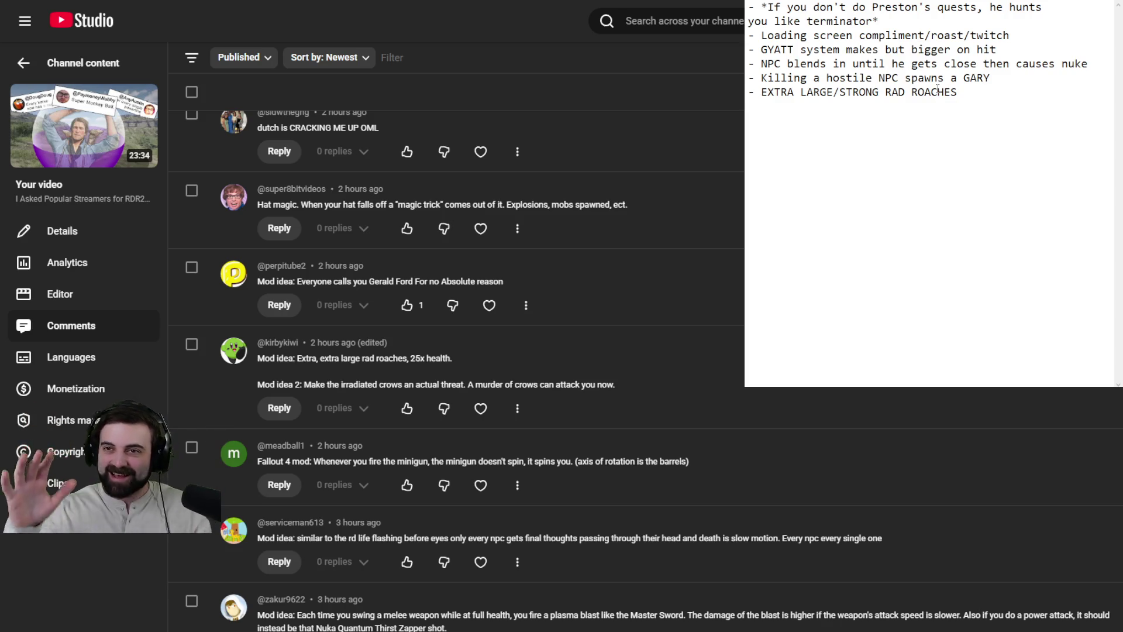
# Step: Fix the RAD typo and append '(CHAD ROACHES)' to the rad roaches line
pyautogui.click(888, 95)
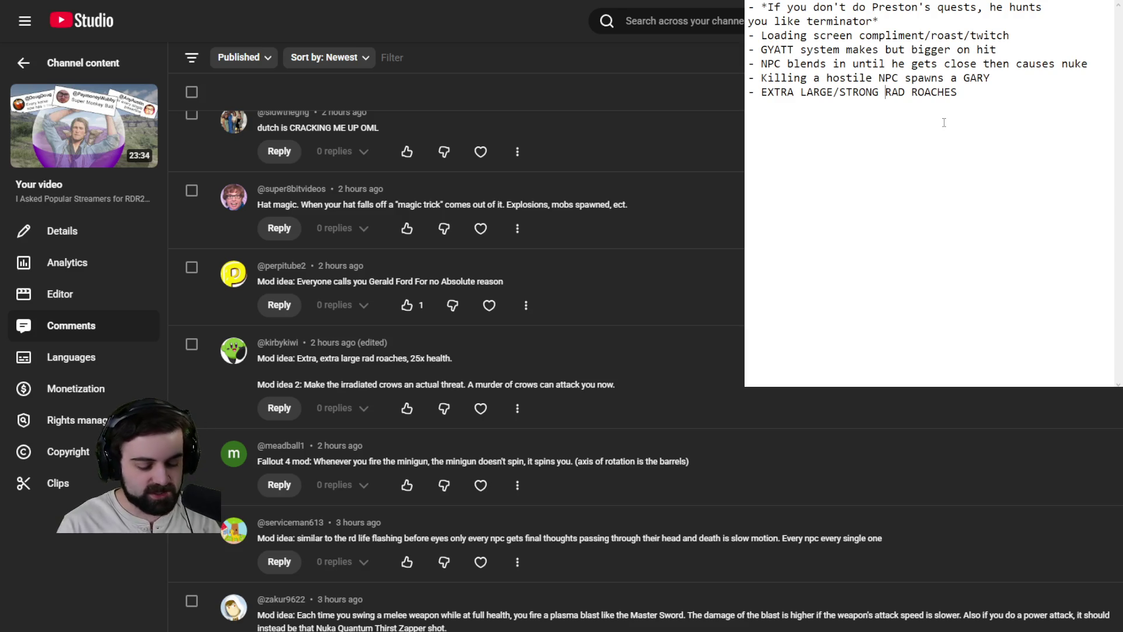
pyautogui.press('Delete')
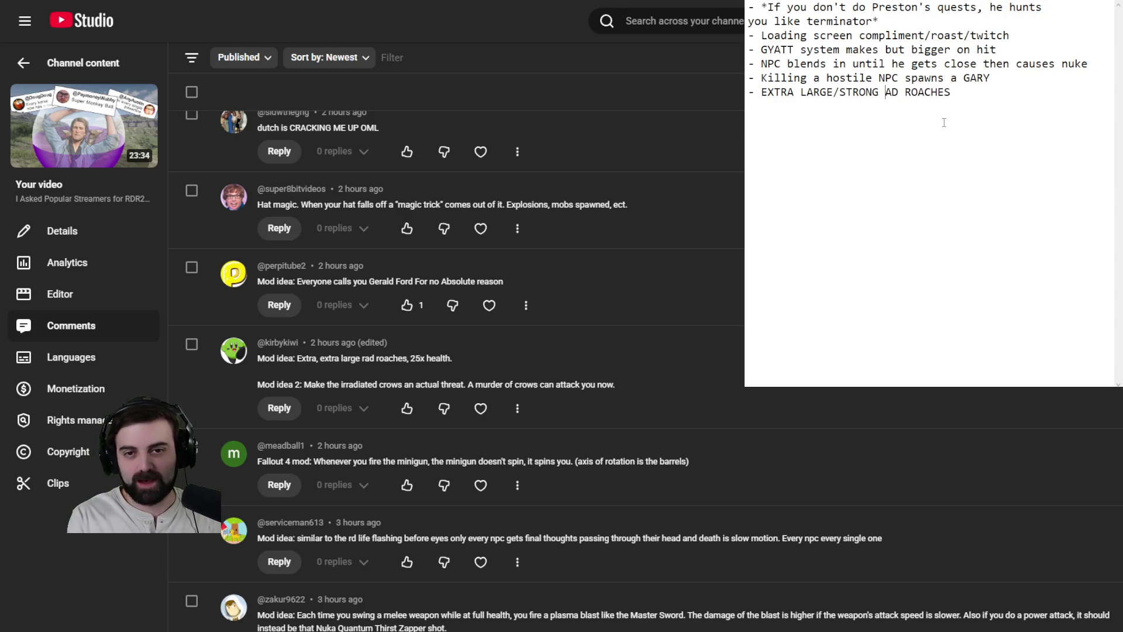
pyautogui.write('R')
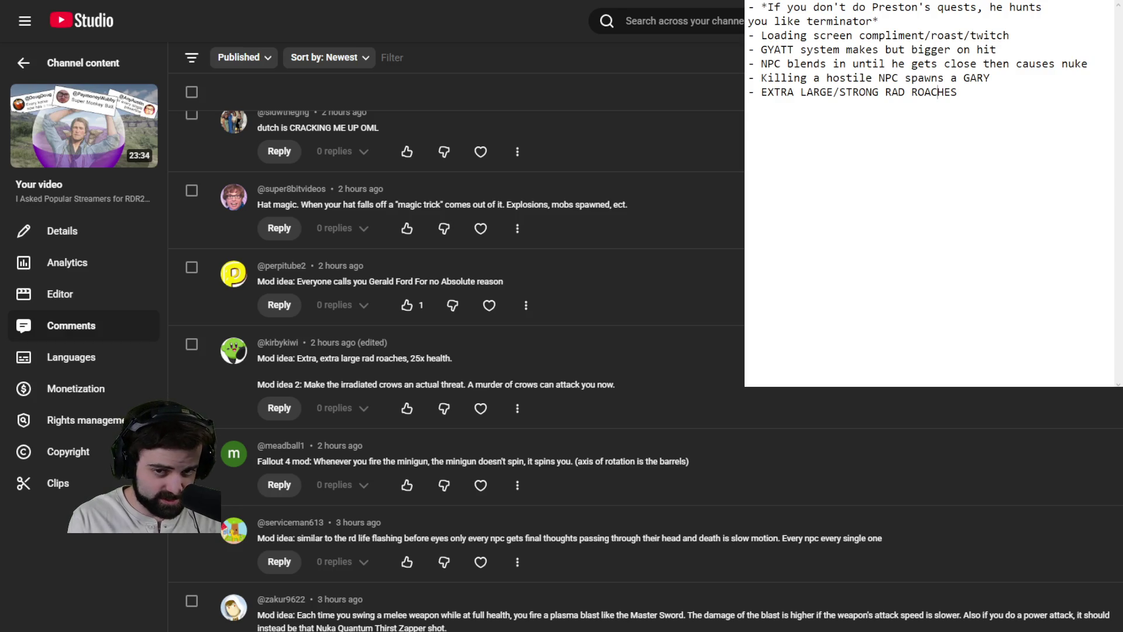
pyautogui.write('(CHAD RAD')
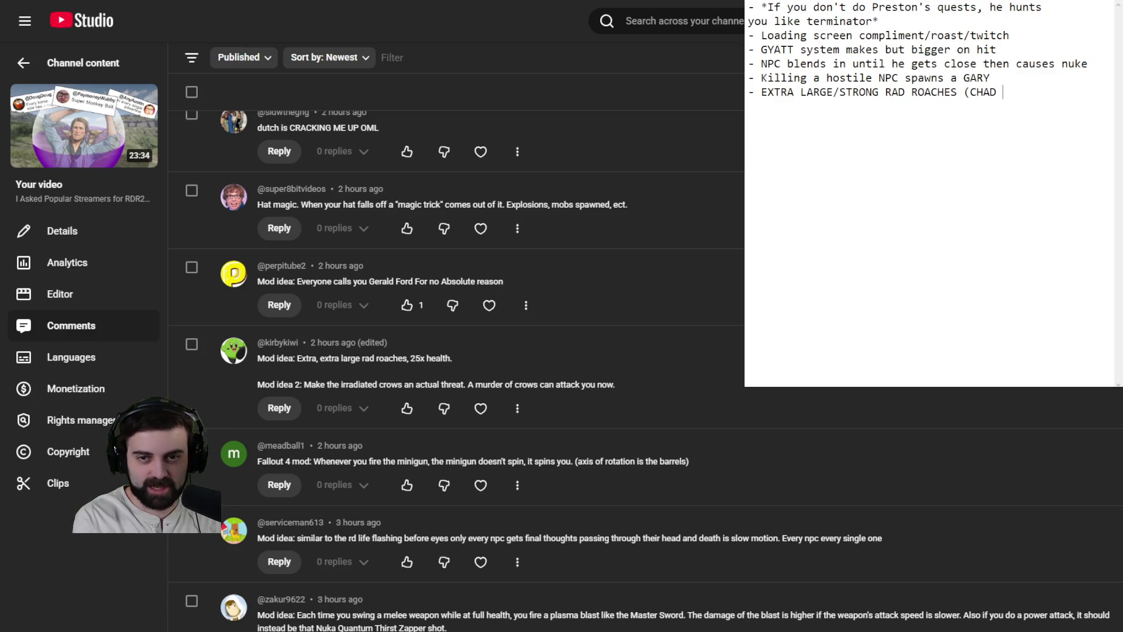
pyautogui.press('BackSpace')
pyautogui.press('BackSpace')
pyautogui.write('OACHES)')
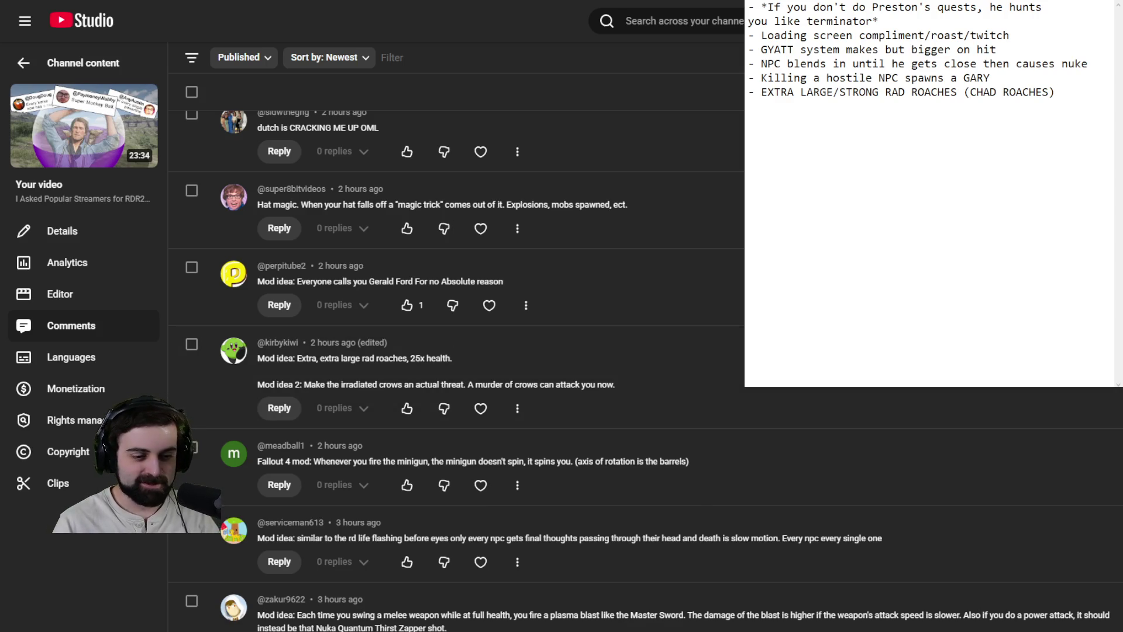
pyautogui.scroll(-3, 457, 370)
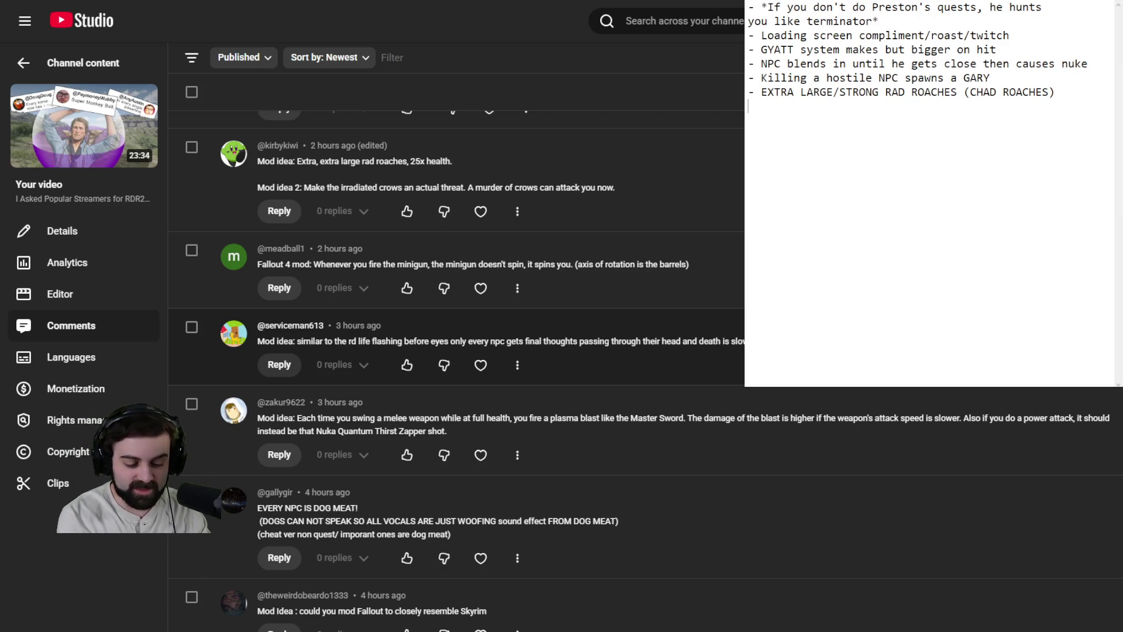
# Step: Add '- Whenever you fire minigun, it spins you instead' as a new line, then start another line
pyautogui.press('Return')
pyautogui.write('- ')
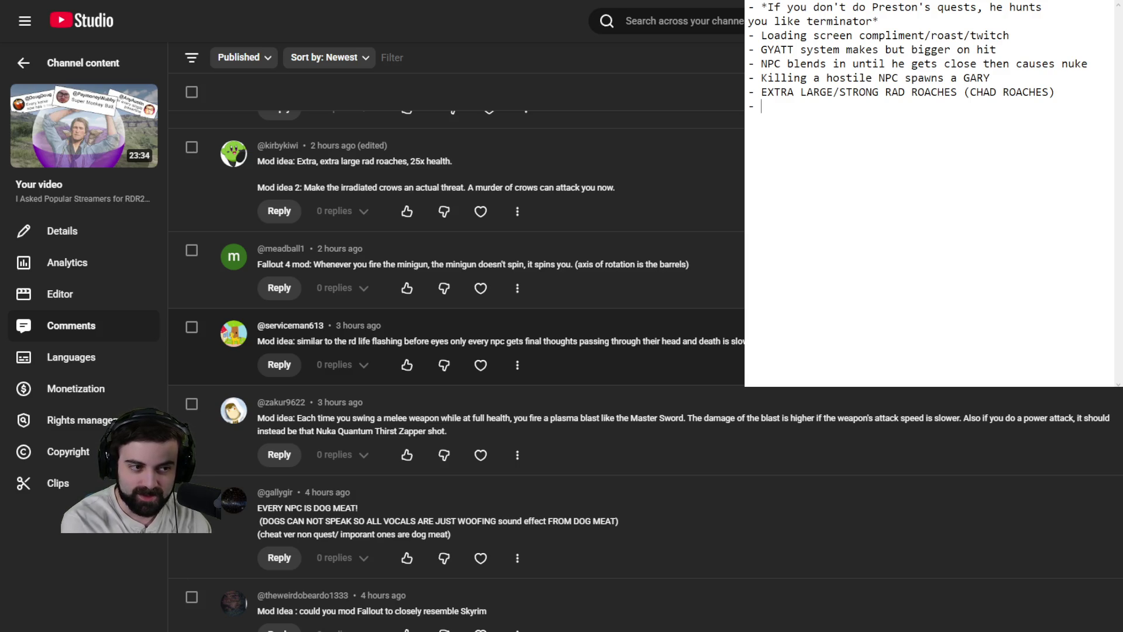
pyautogui.write('Whev')
pyautogui.press('BackSpace')
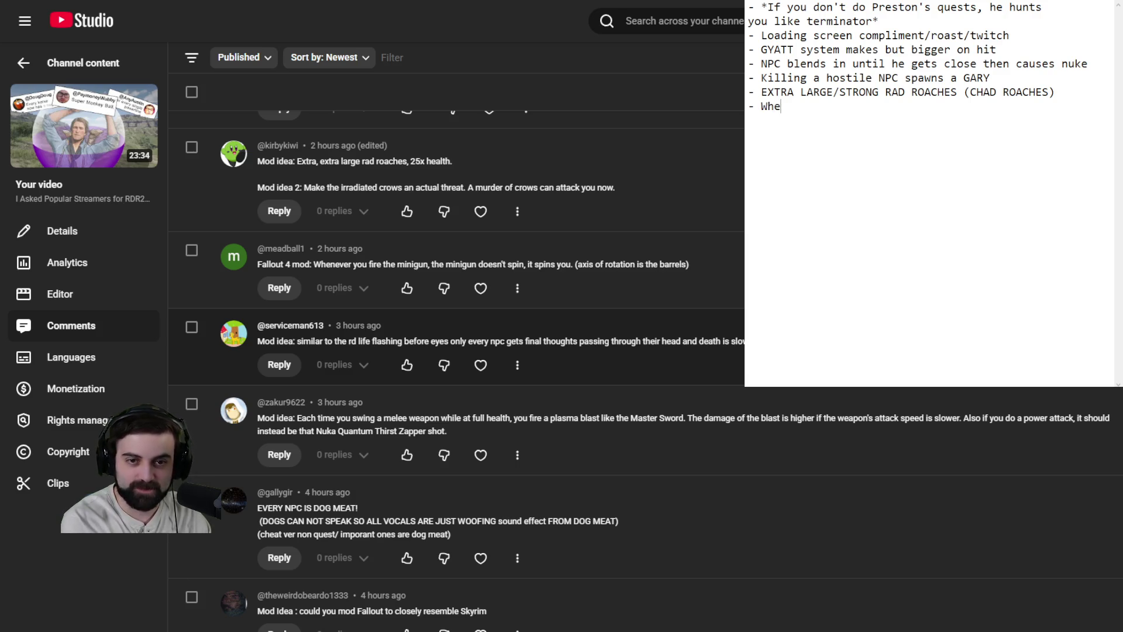
pyautogui.write('nve')
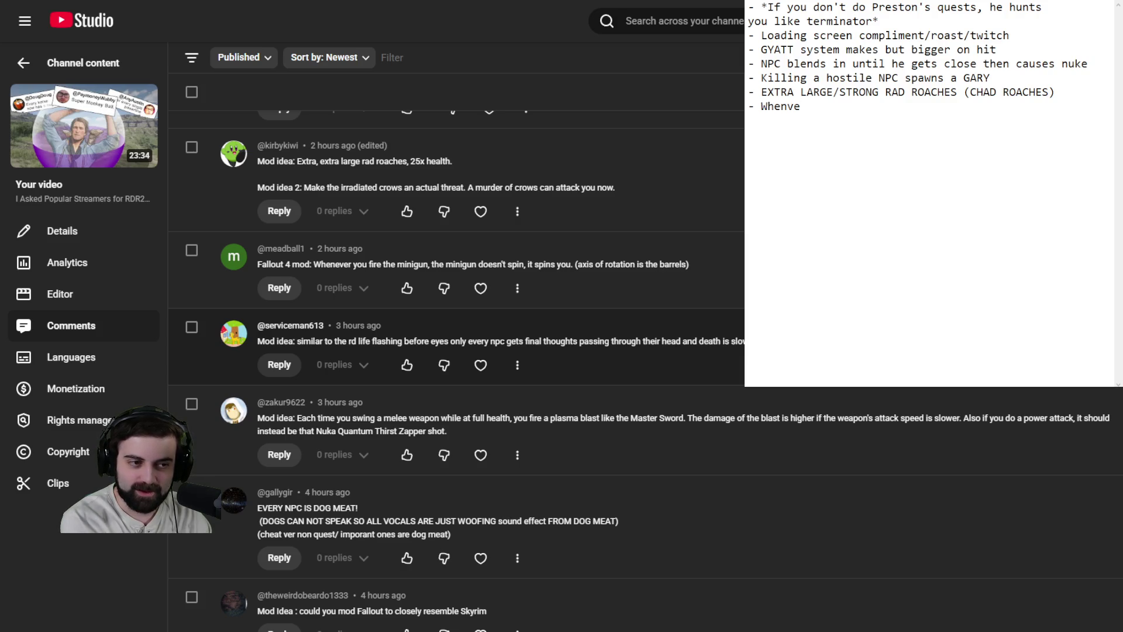
pyautogui.write('er you fire mi')
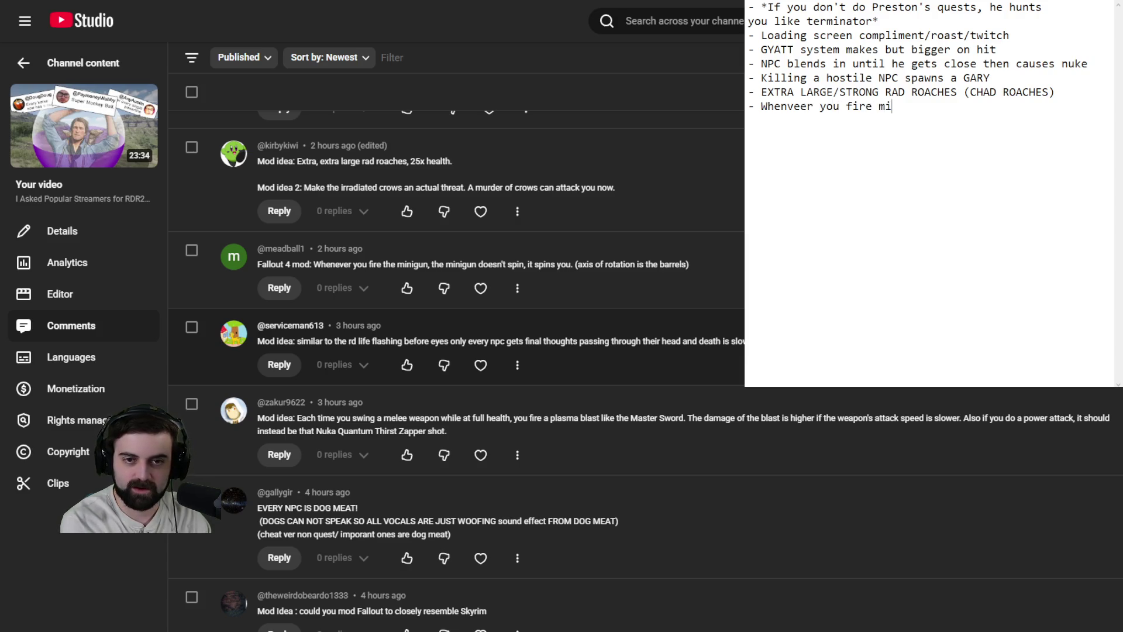
pyautogui.press('BackSpace')
pyautogui.press('BackSpace')
pyautogui.press('BackSpace')
pyautogui.write('ever ')
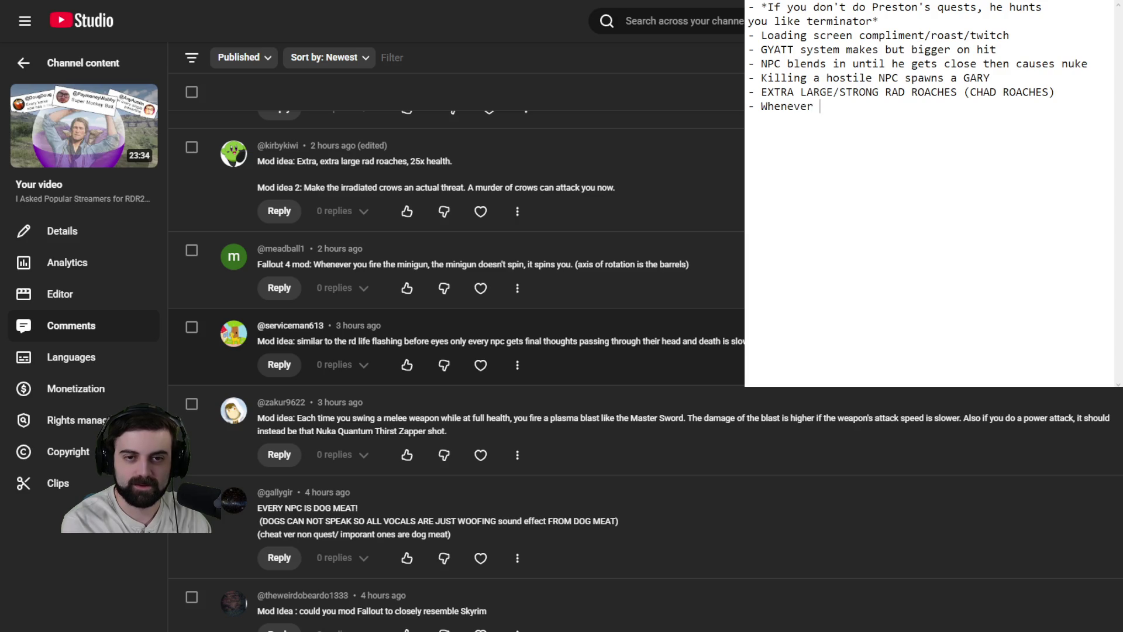
pyautogui.write('you fire minigun, it')
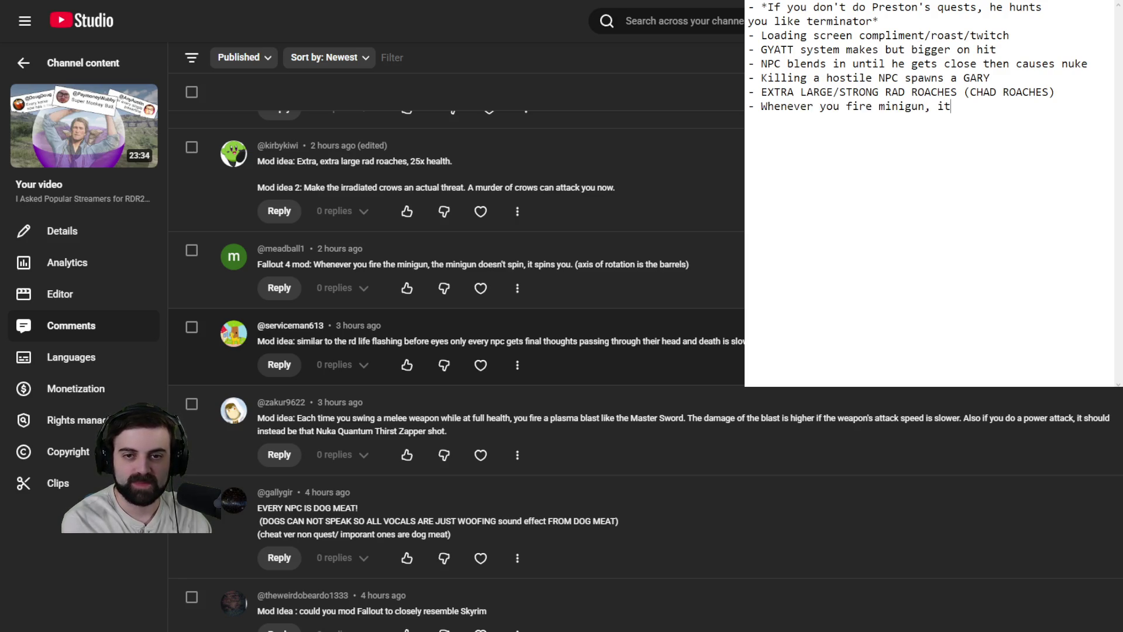
pyautogui.write(' spins you instead')
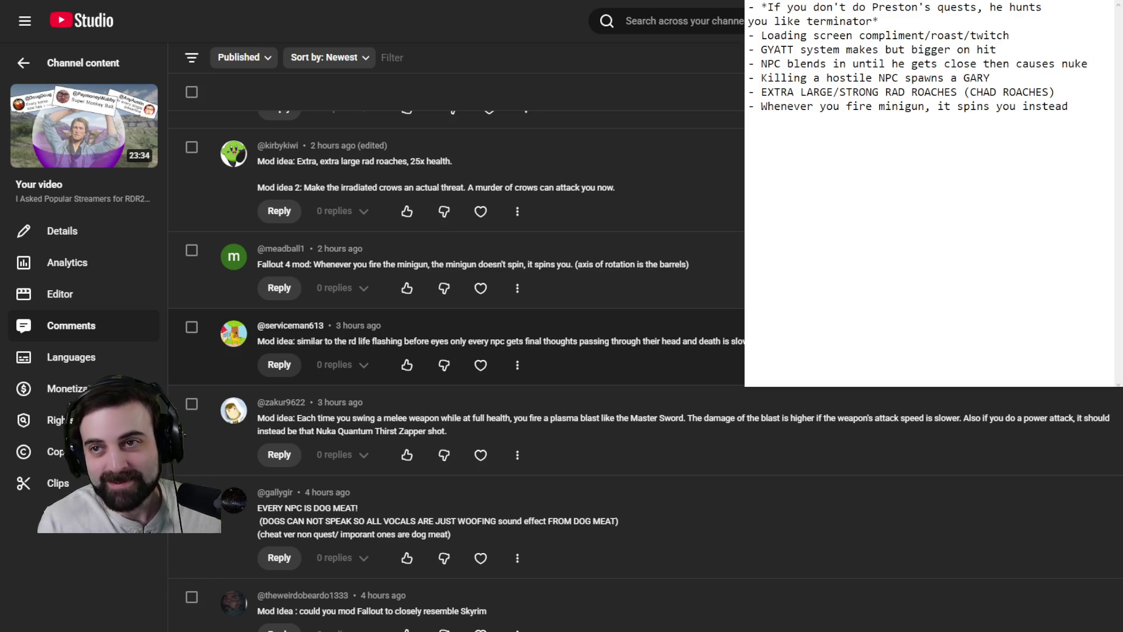
pyautogui.press('Return')
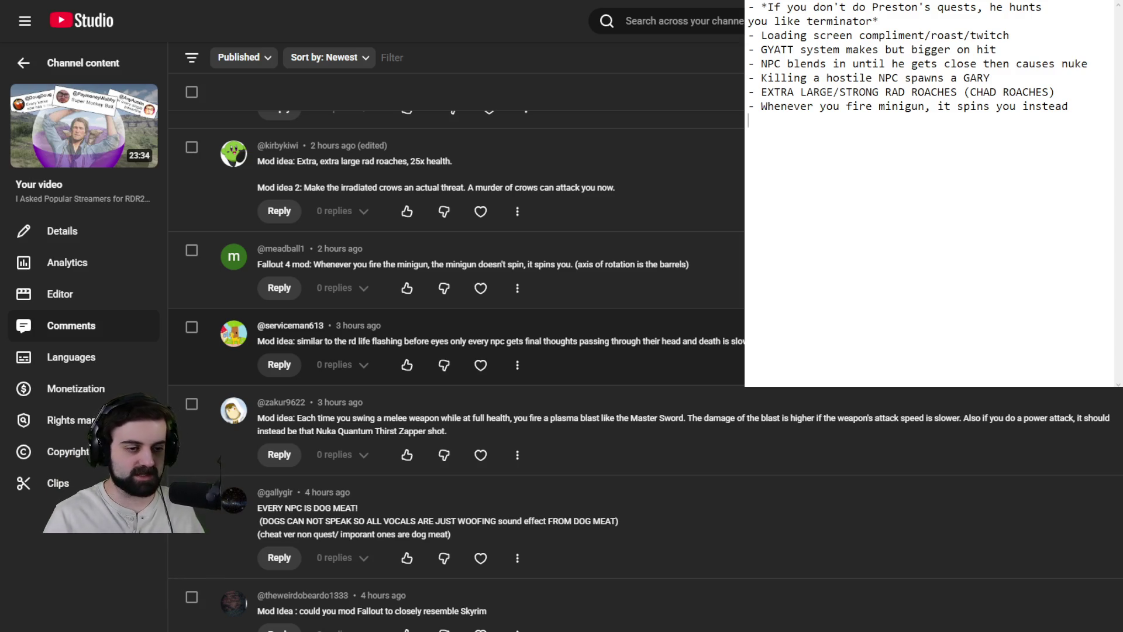
pyautogui.scroll(-5, 457, 351)
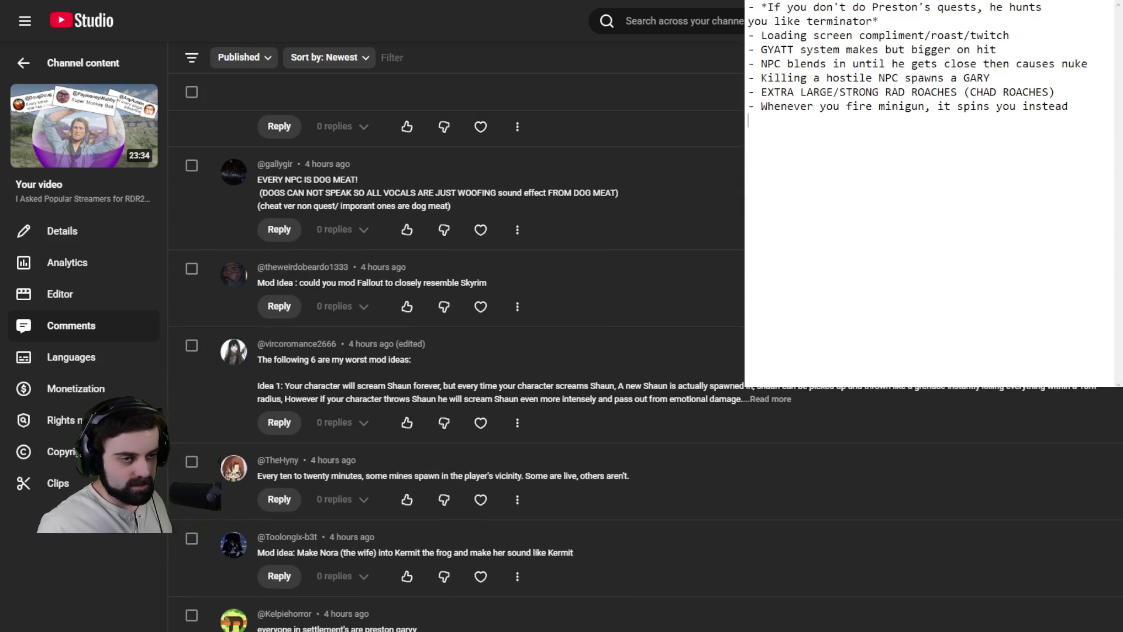
# Step: Expand the comment listing six mod ideas and scroll through the comments below it
pyautogui.click(771, 400)
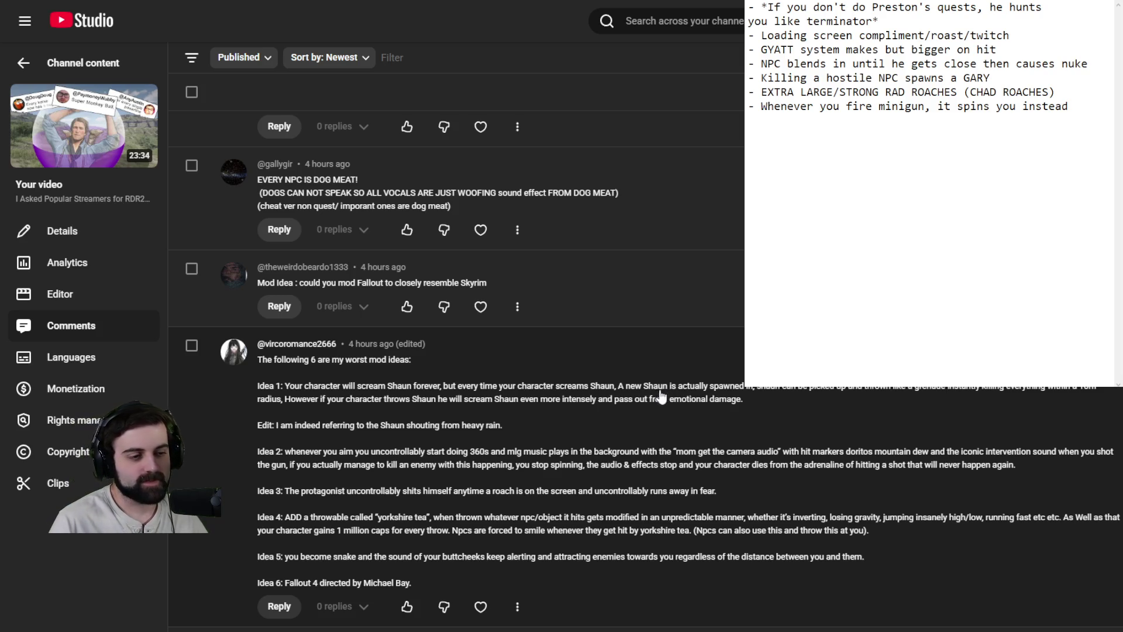
pyautogui.scroll(-4, 668, 393)
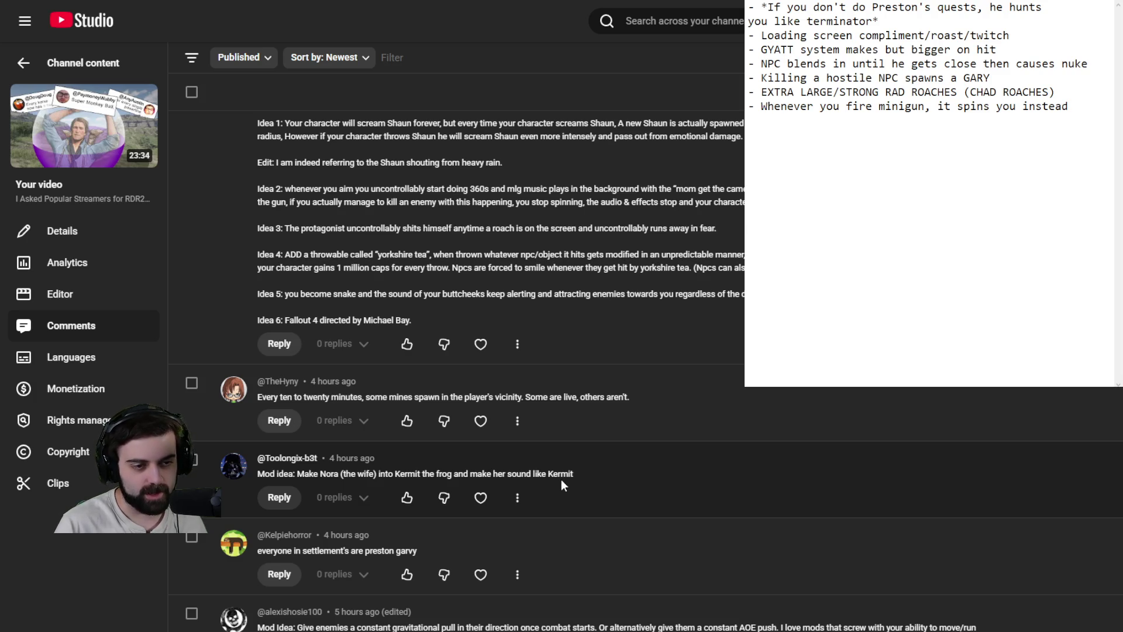
pyautogui.scroll(-2, 561, 480)
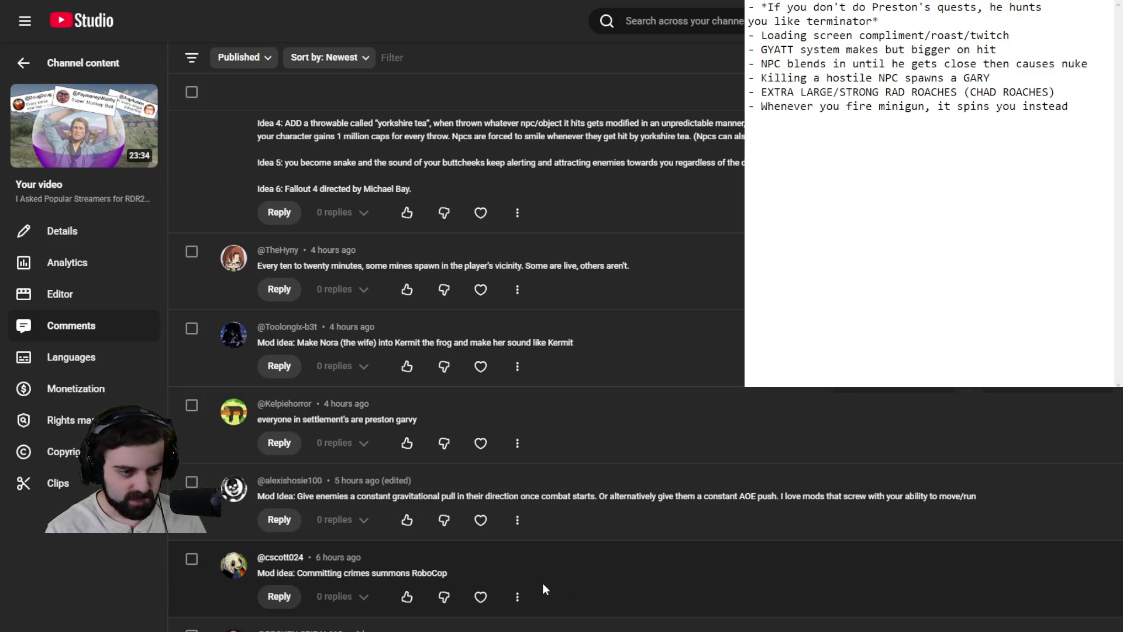
pyautogui.scroll(-2, 542, 583)
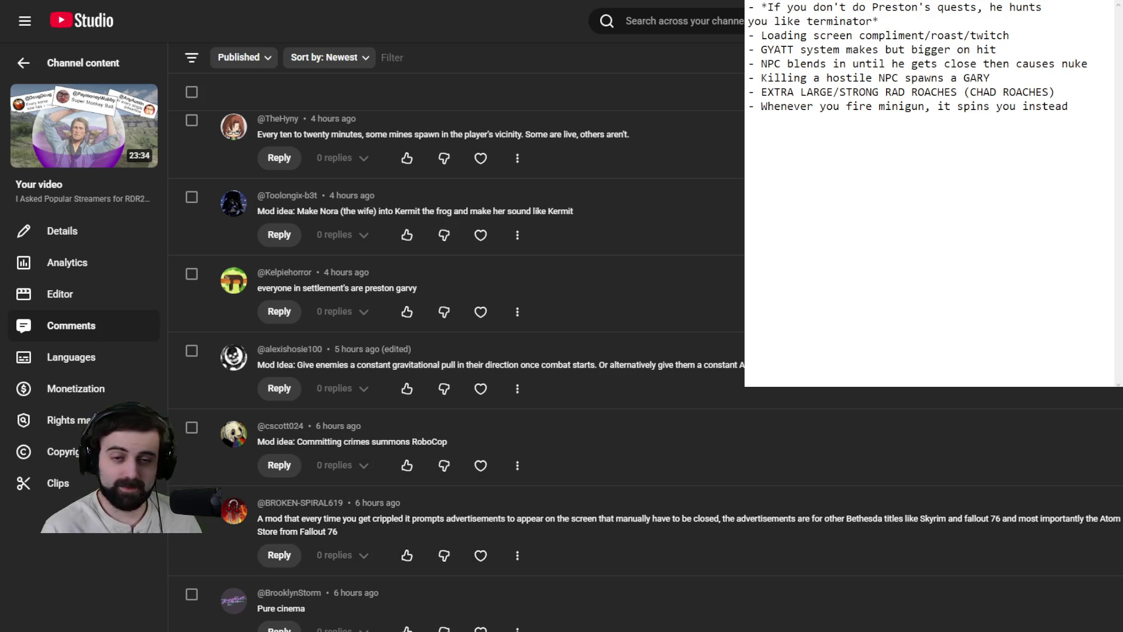
# Step: Add '- Everytime I get crippled, spam fallout ads on screen I have to close manually' and begin a new dash item
pyautogui.click(1082, 142)
pyautogui.write('-')
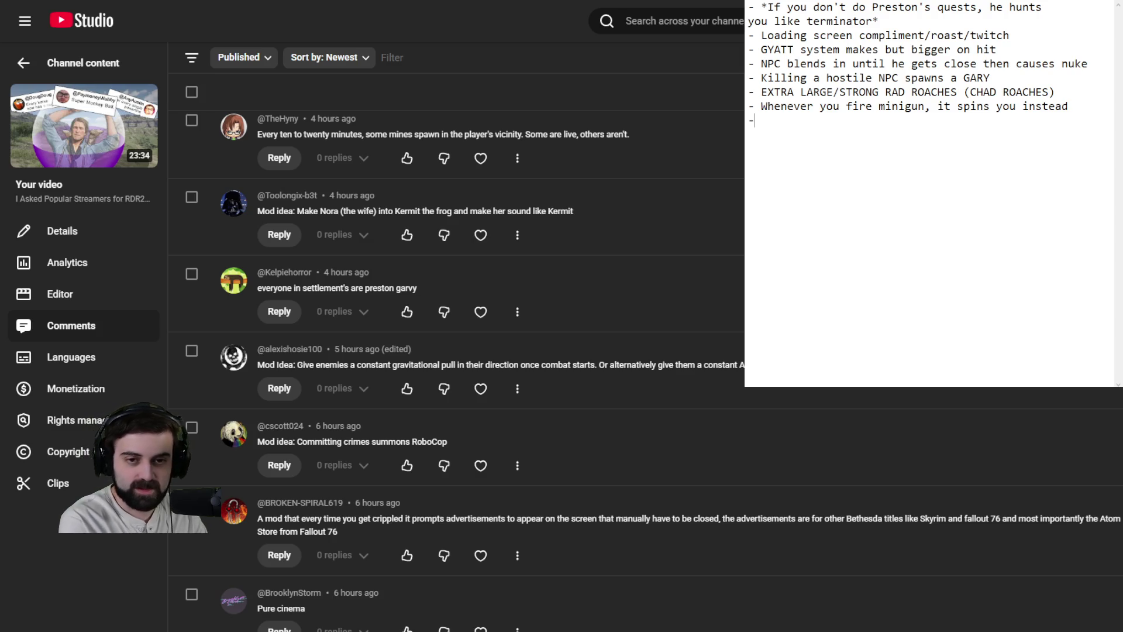
pyautogui.write(' Everytime I get cri')
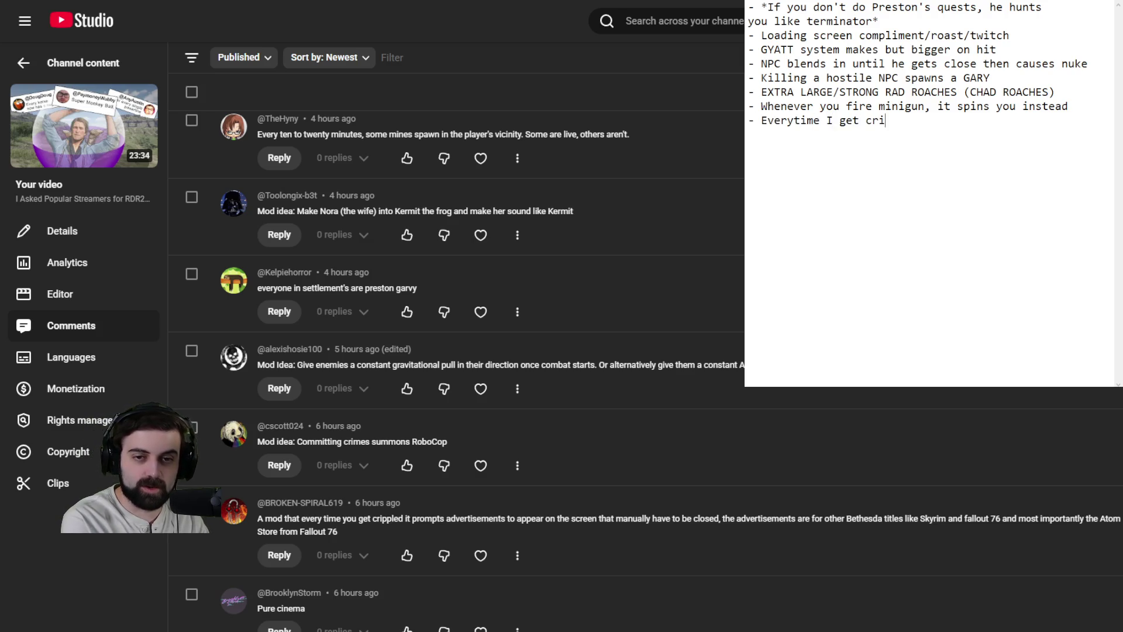
pyautogui.write('ppled, spa')
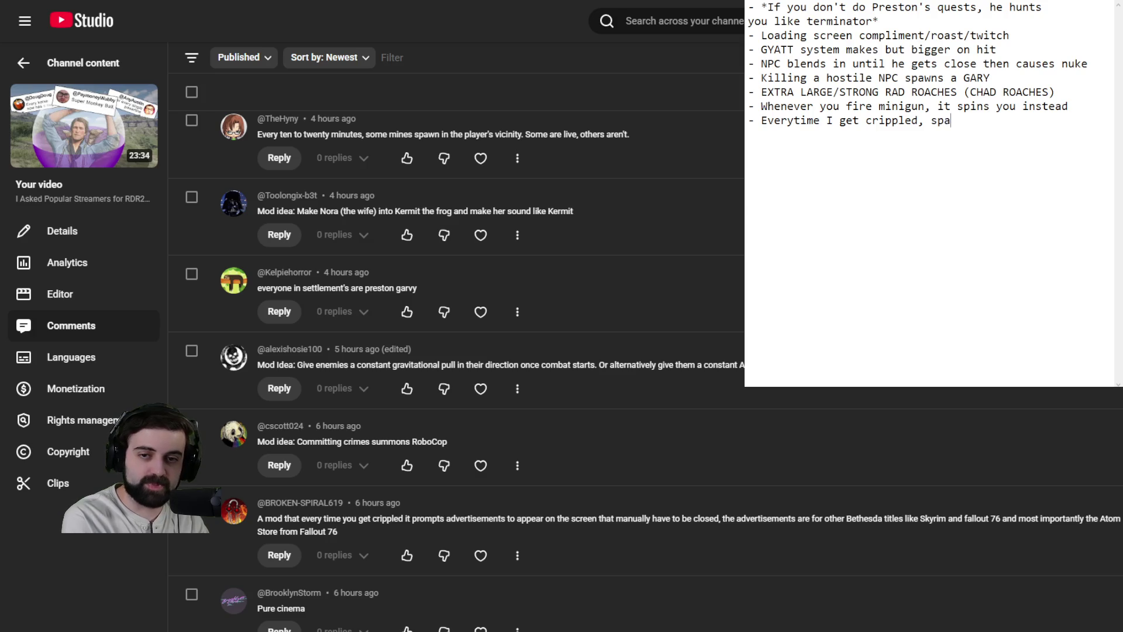
pyautogui.write('m fallout ads on ')
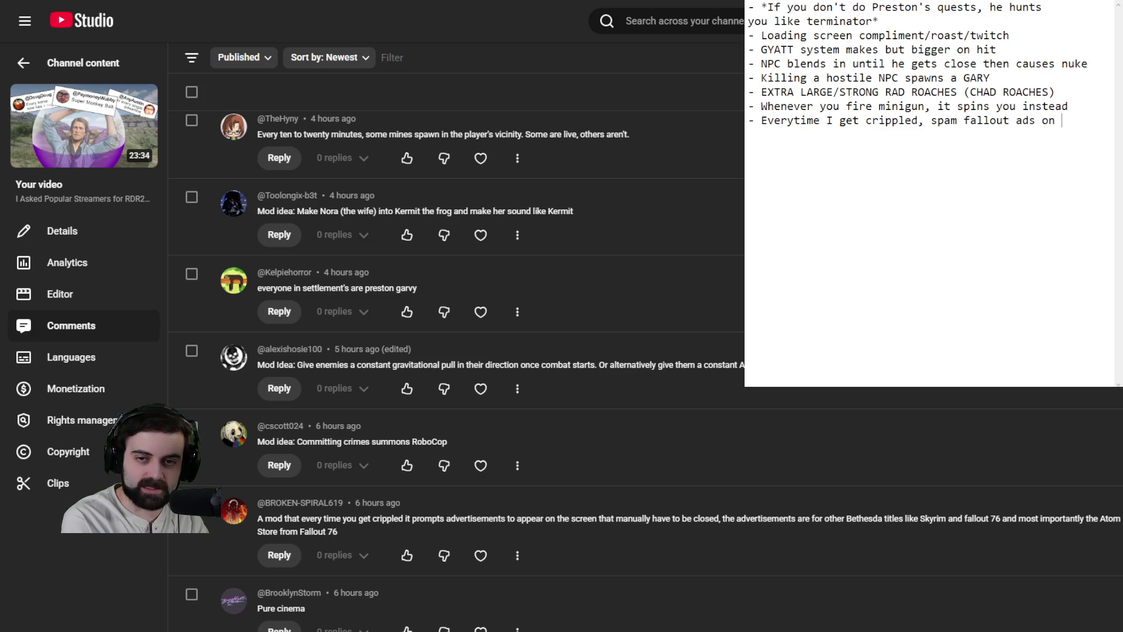
pyautogui.write('screen I have to close')
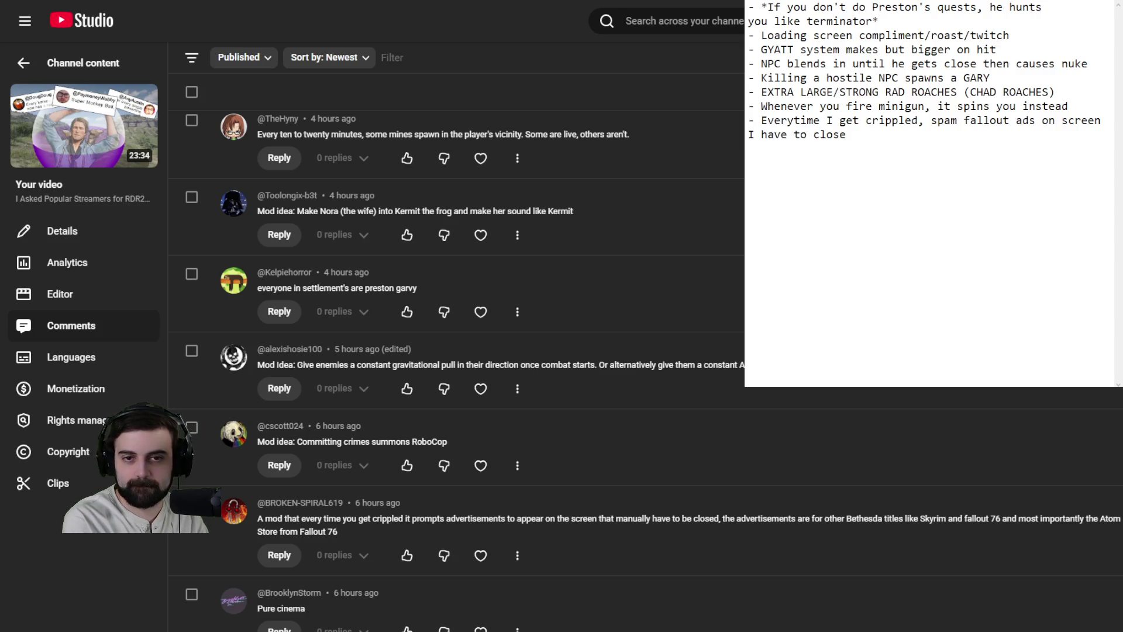
pyautogui.write(' manually')
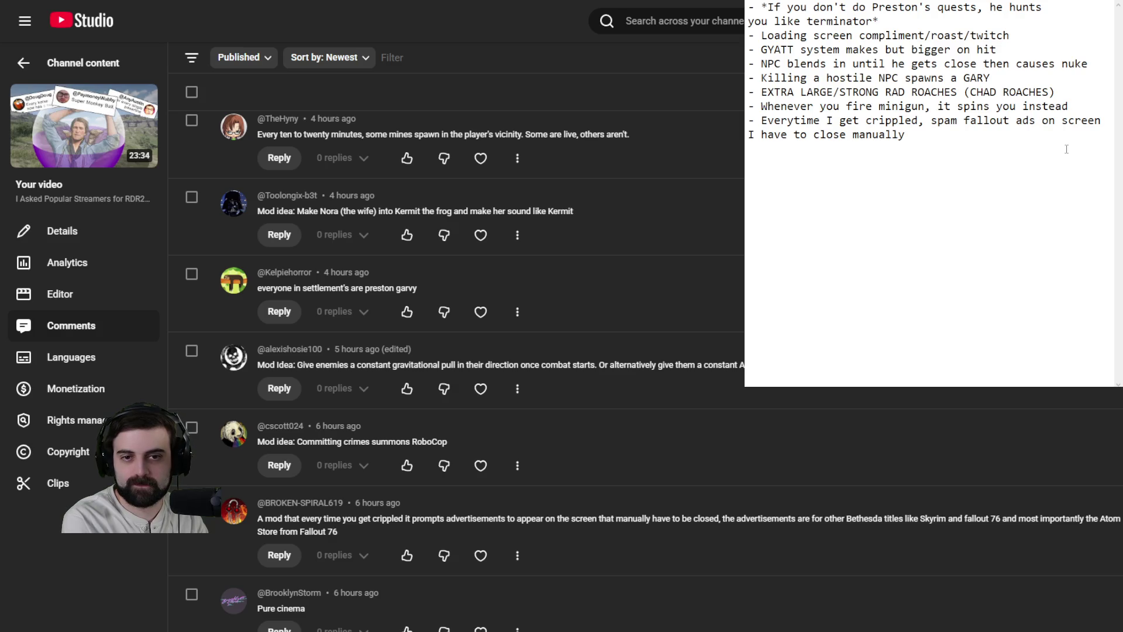
pyautogui.press('Return')
pyautogui.write('-')
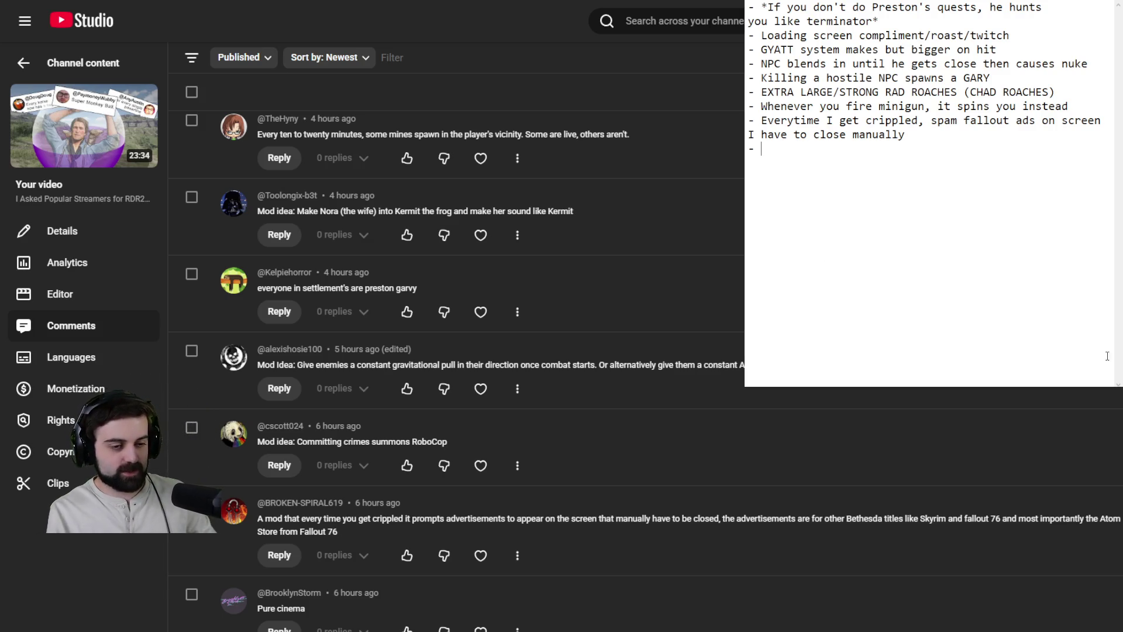
# Step: Type 'As rads go up, you get greener and buffer (hulk)' after the new dash
pyautogui.scroll(-5, 281, 561)
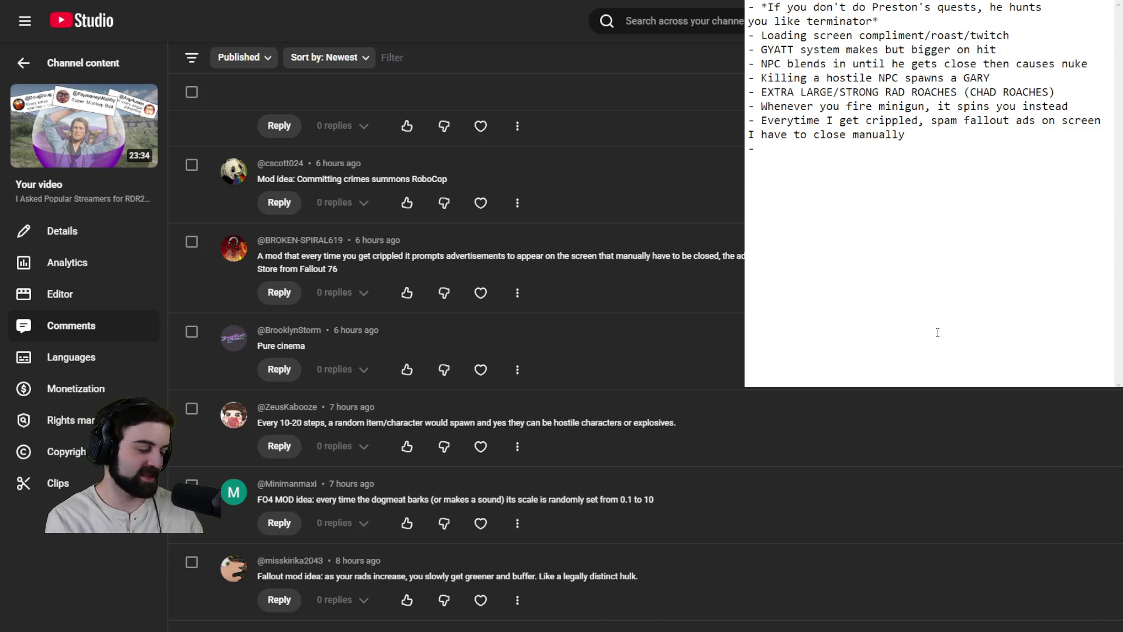
pyautogui.write('As rads ')
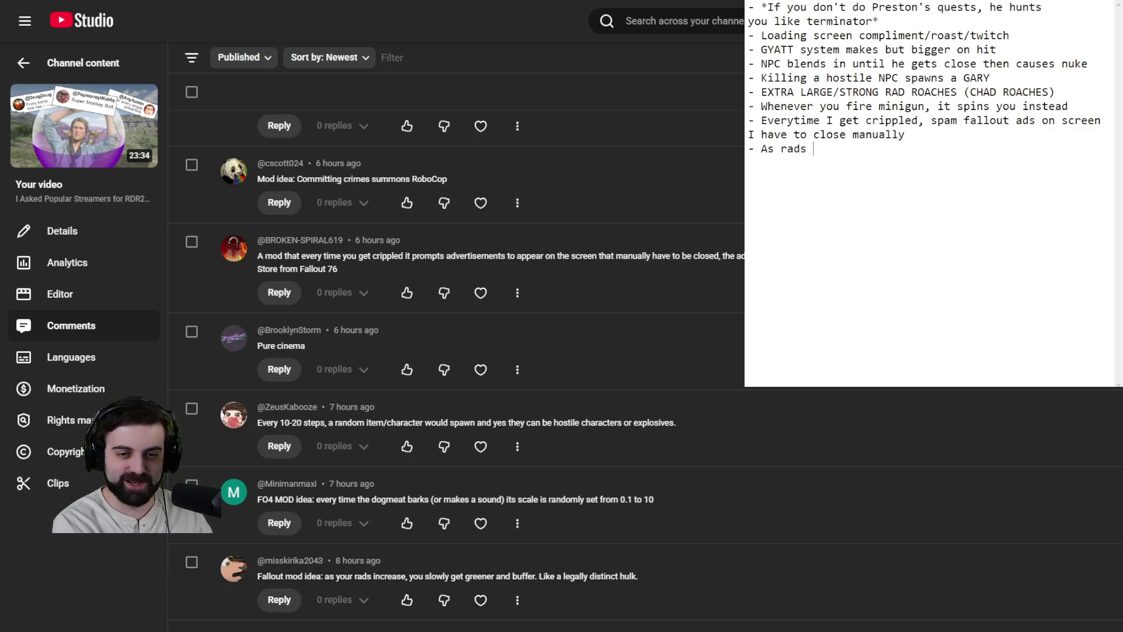
pyautogui.write('go up')
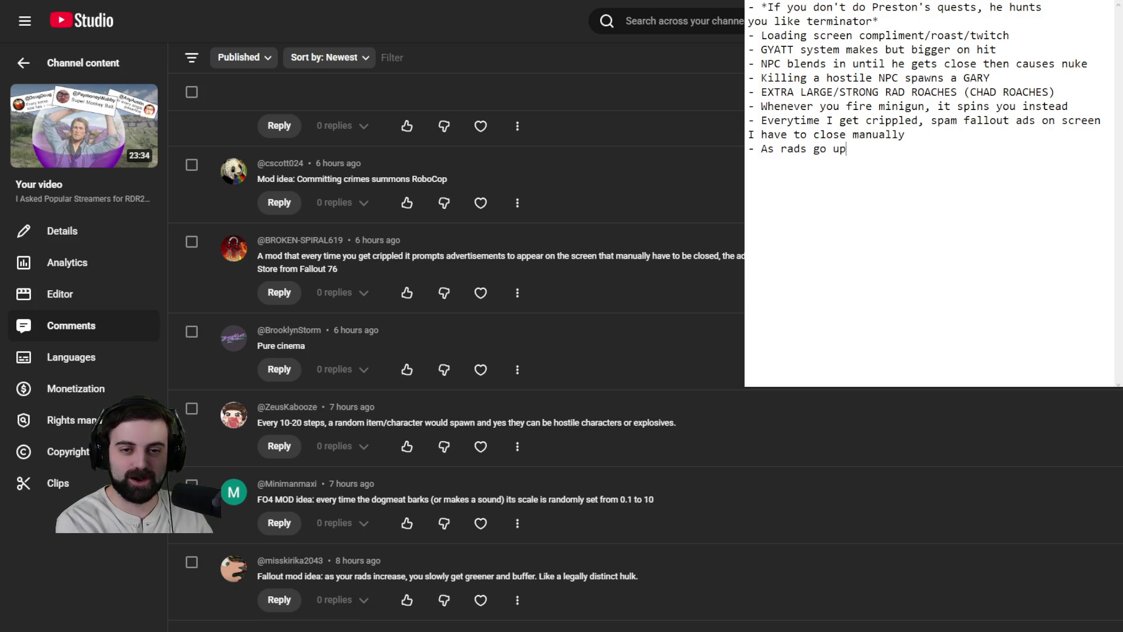
pyautogui.write(', you get ')
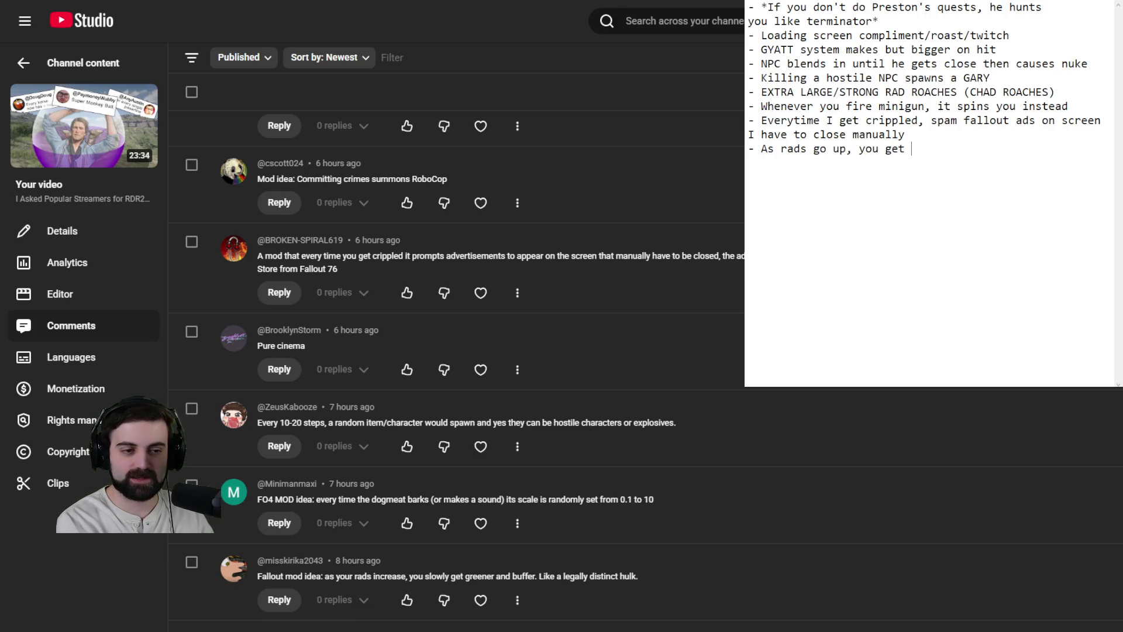
pyautogui.write('greener ')
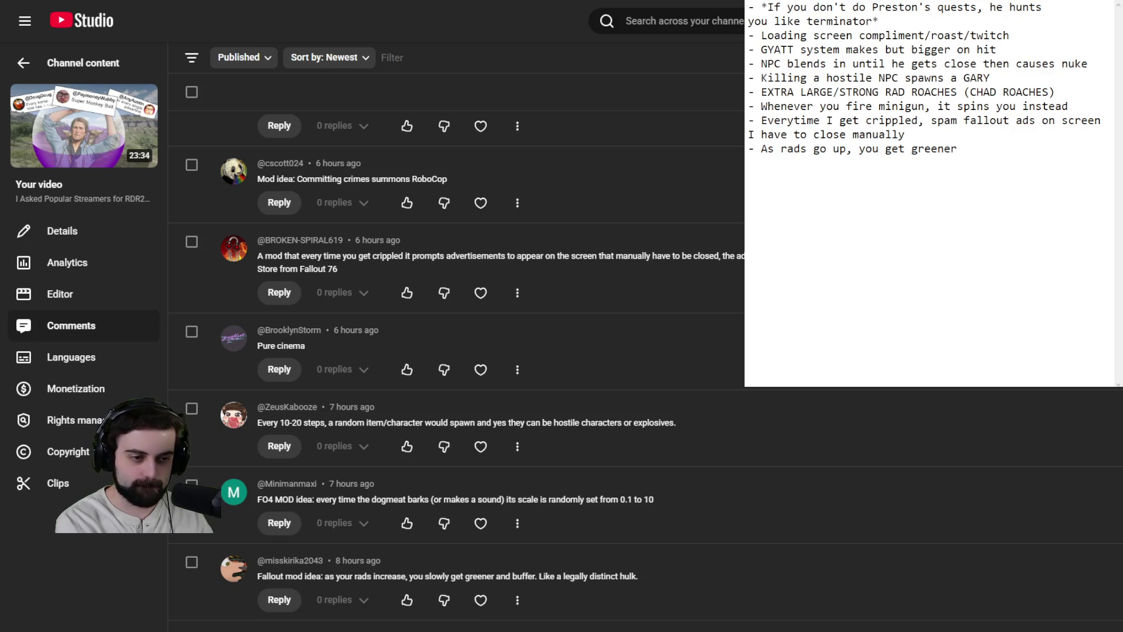
pyautogui.write('and buffer (h')
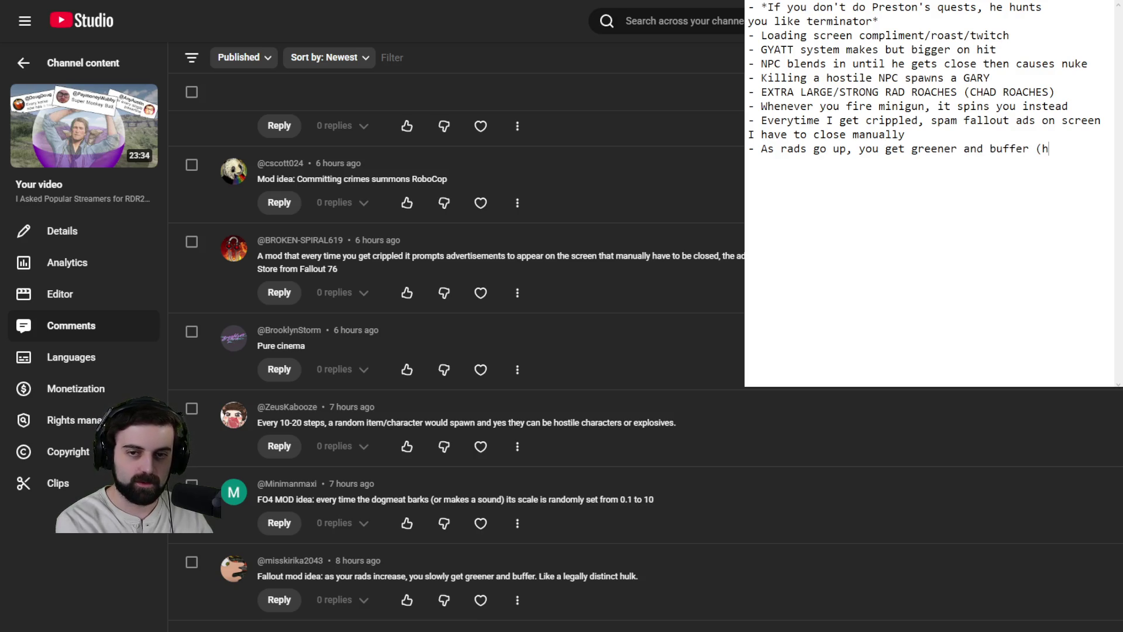
pyautogui.write('ulk)')
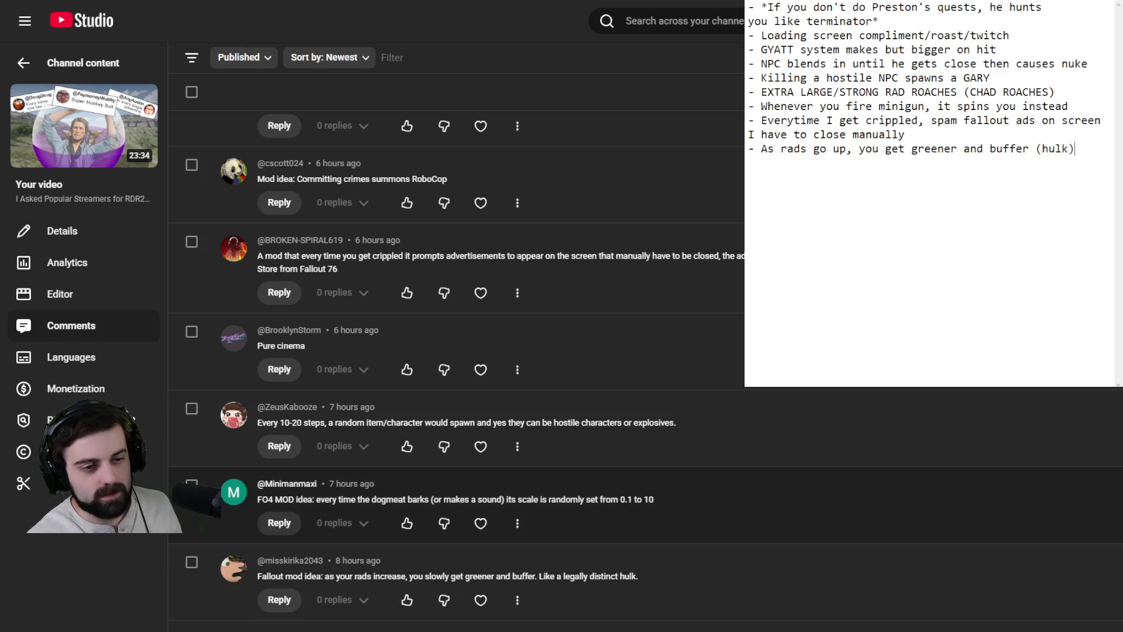
# Step: Scroll the comments down to those from about 9 hours ago, including the Blood Moon suggestion
pyautogui.scroll(-1, 586, 586)
pyautogui.scroll(-1, 457, 351)
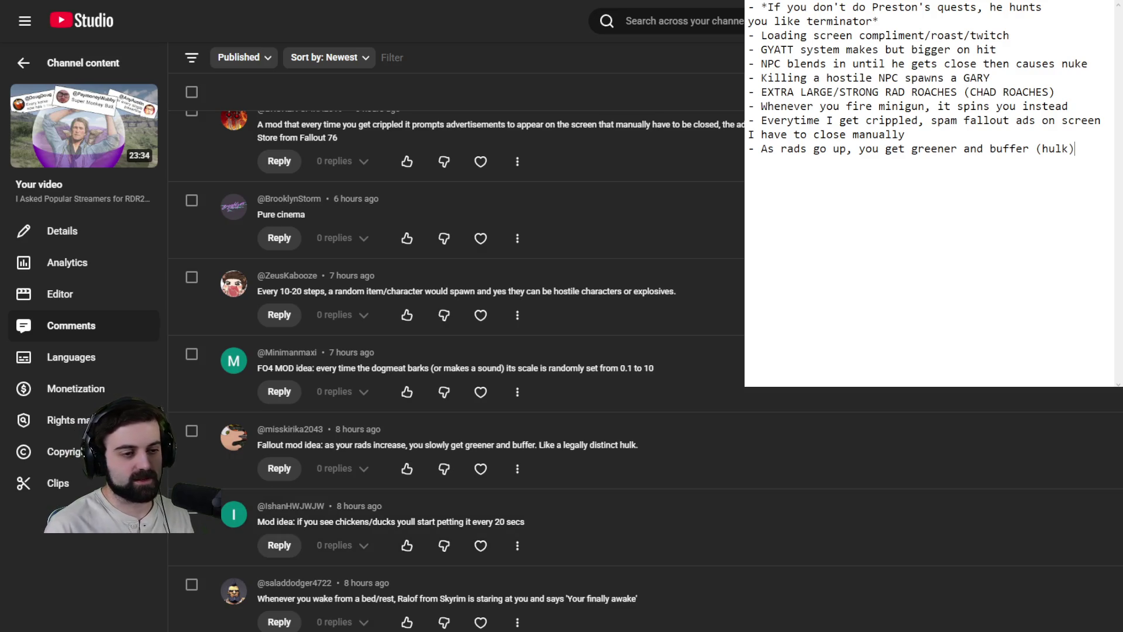
pyautogui.scroll(-2, 585, 500)
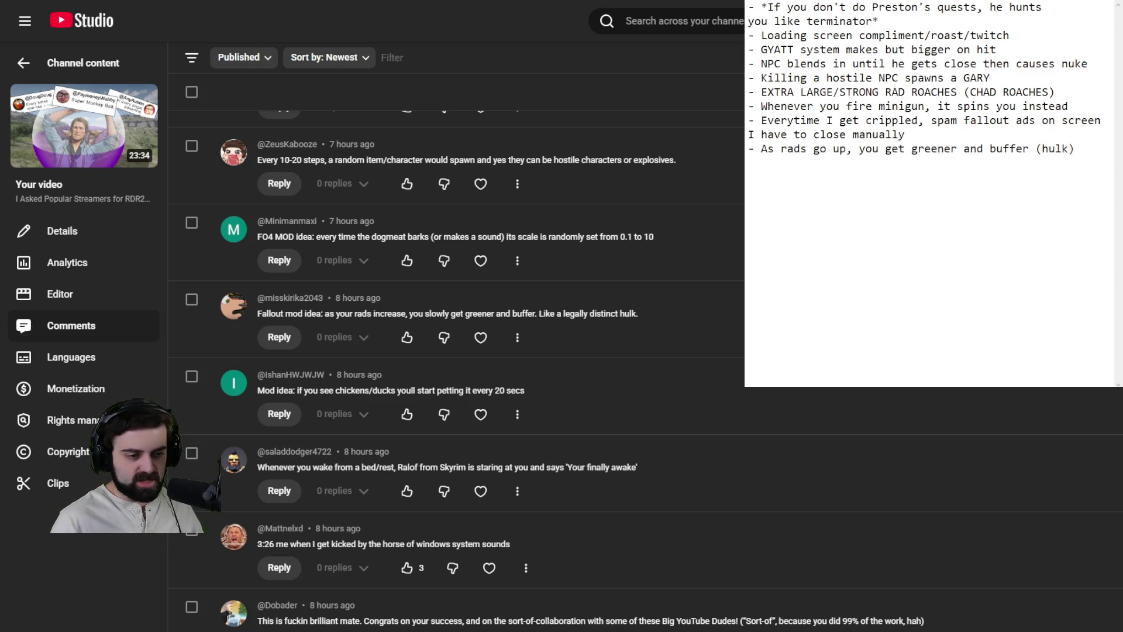
pyautogui.scroll(-7, 762, 386)
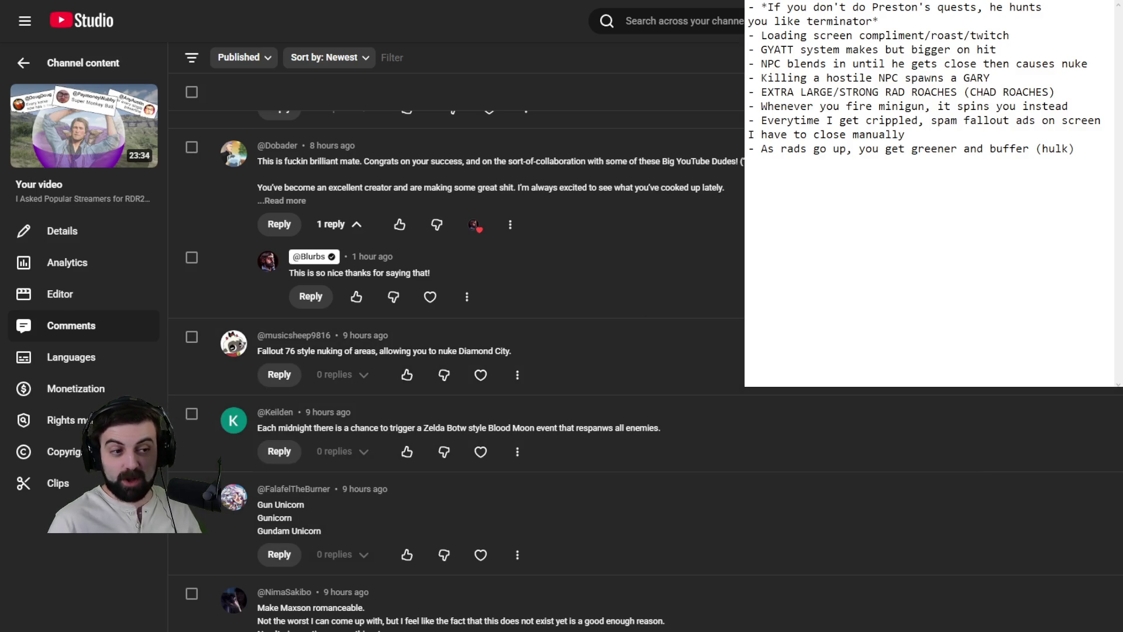
# Step: Add '-At midnight, chance for zelda blood moon (more enemies etc)' on a new line, then start another line
pyautogui.click(1107, 206)
pyautogui.press('Return')
pyautogui.write('-')
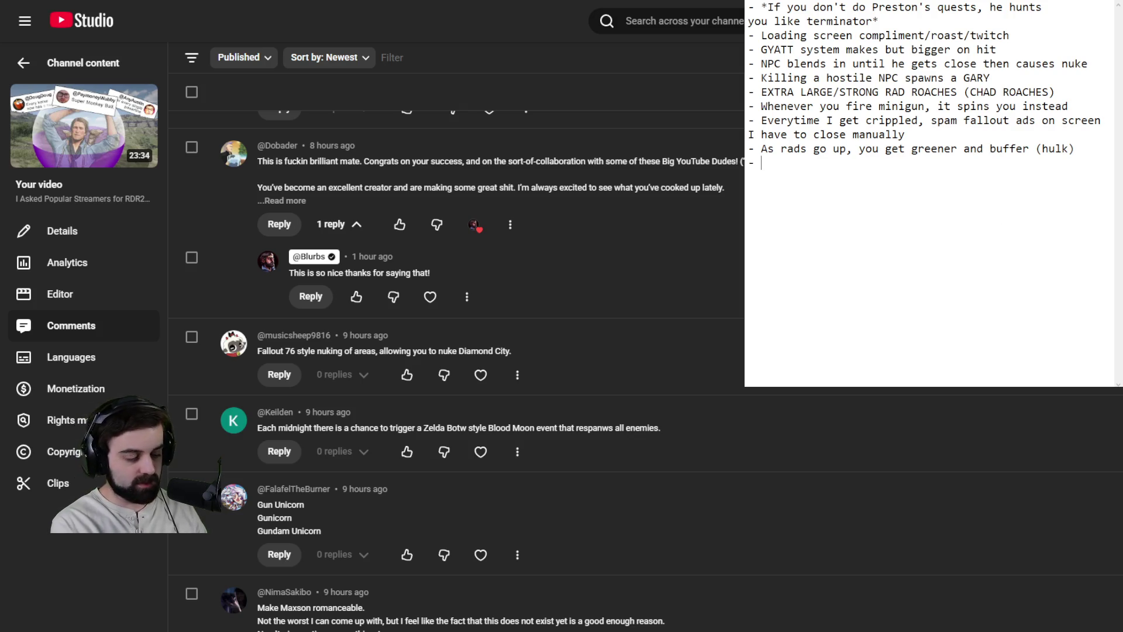
pyautogui.write('A')
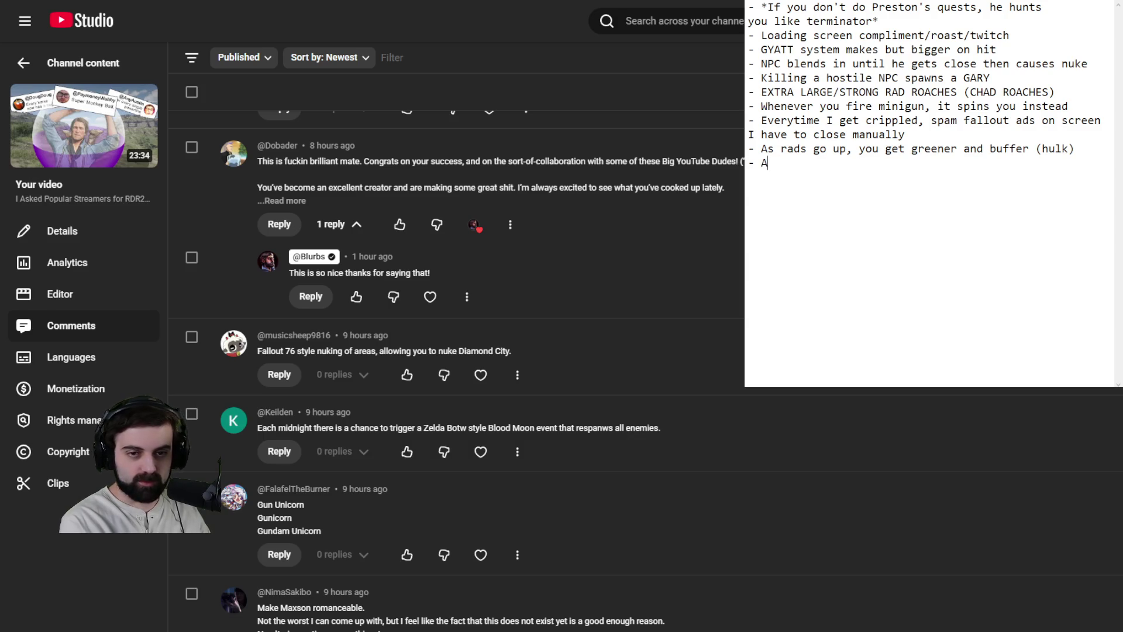
pyautogui.write('t midnight, chance for ')
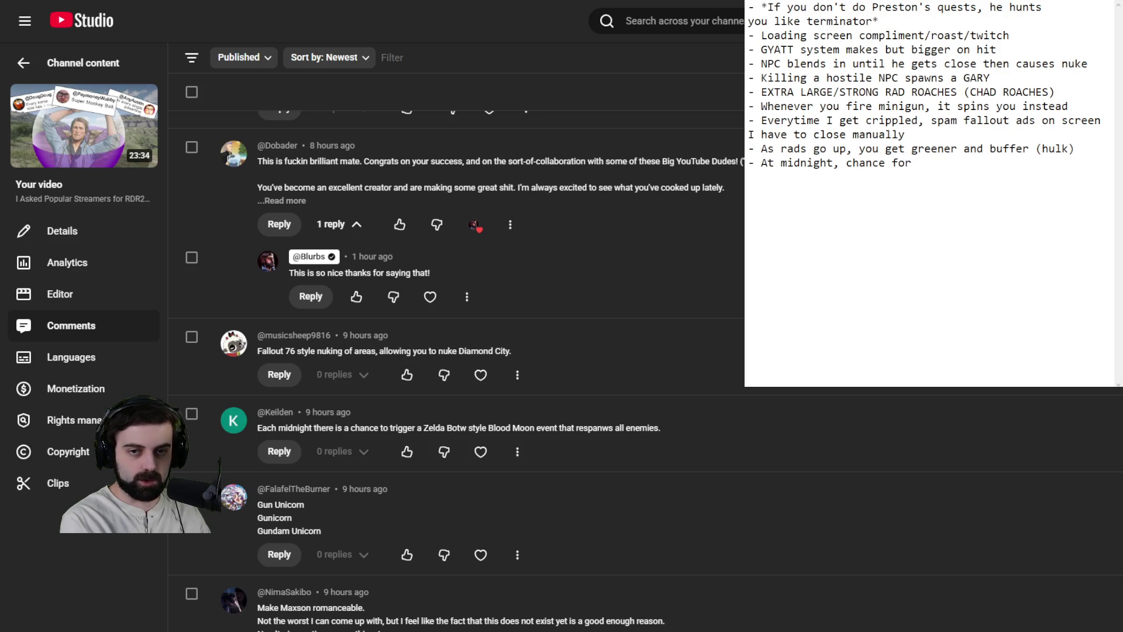
pyautogui.write('zelda blood ')
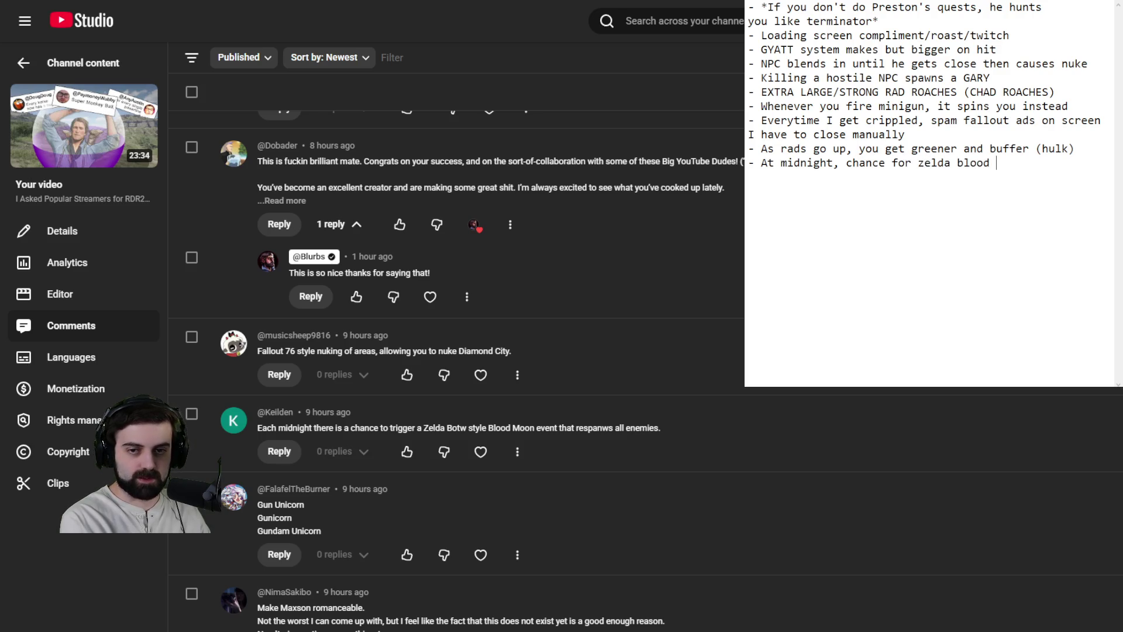
pyautogui.write('moon (more enemies etc)')
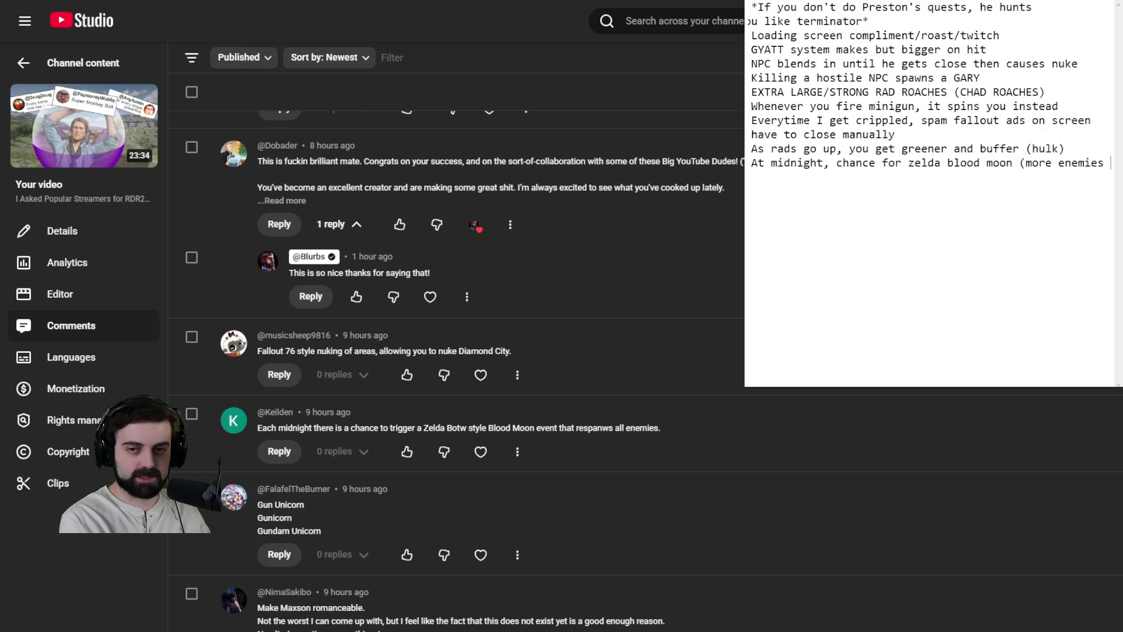
pyautogui.press('Return')
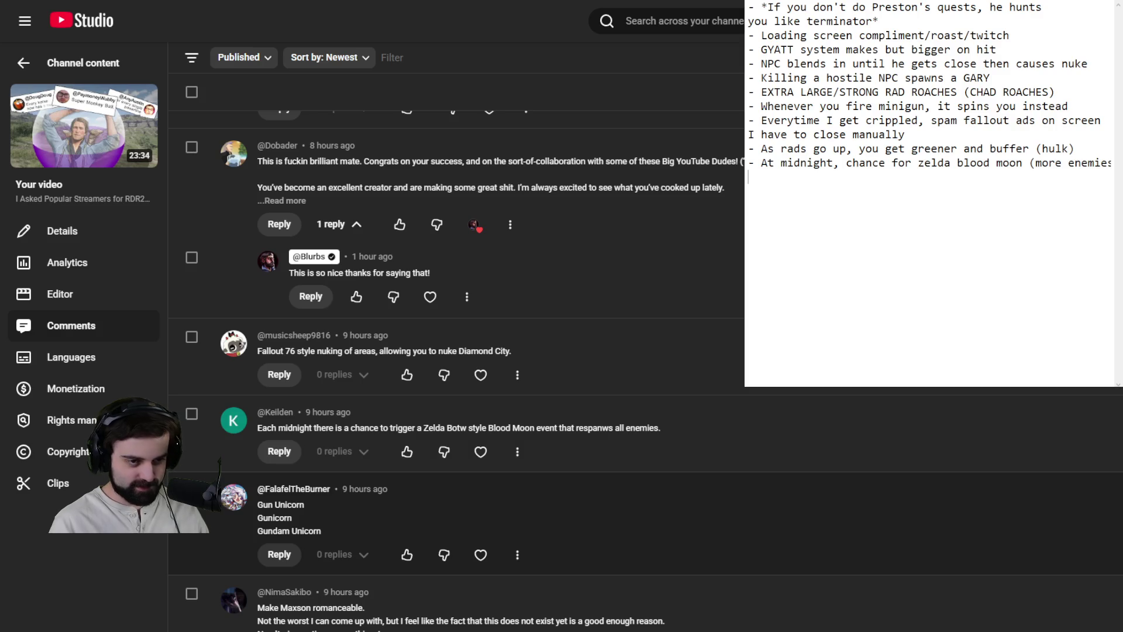
# Step: Scroll the comments down to the idea of angry Preston Garveys attacking unhelped settlements
pyautogui.scroll(-3, 468, 375)
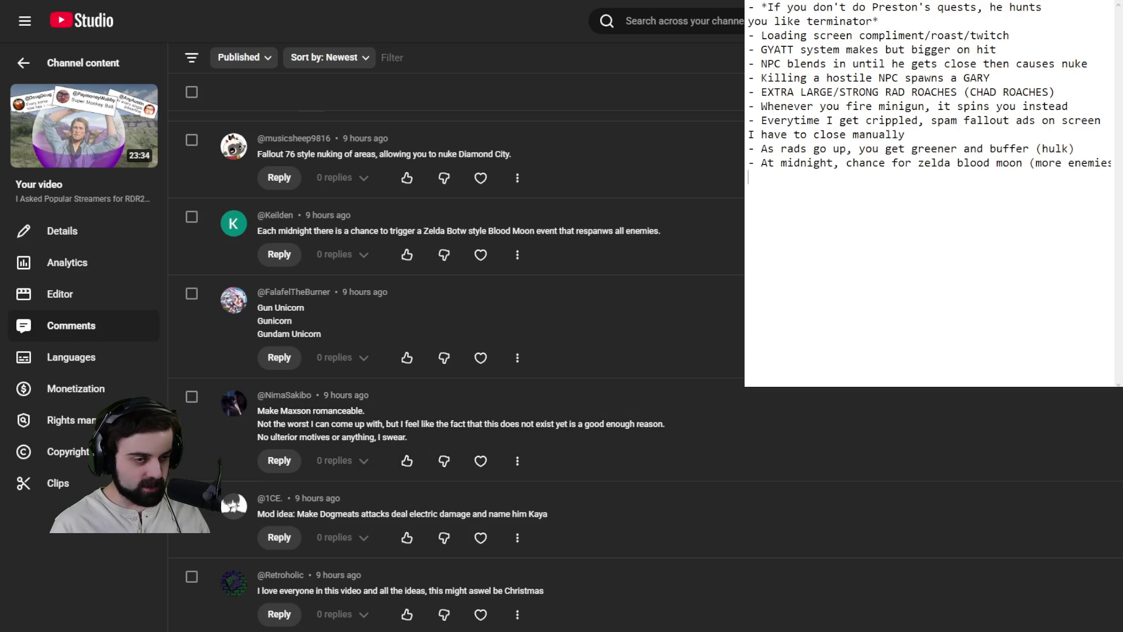
pyautogui.scroll(-3, 468, 374)
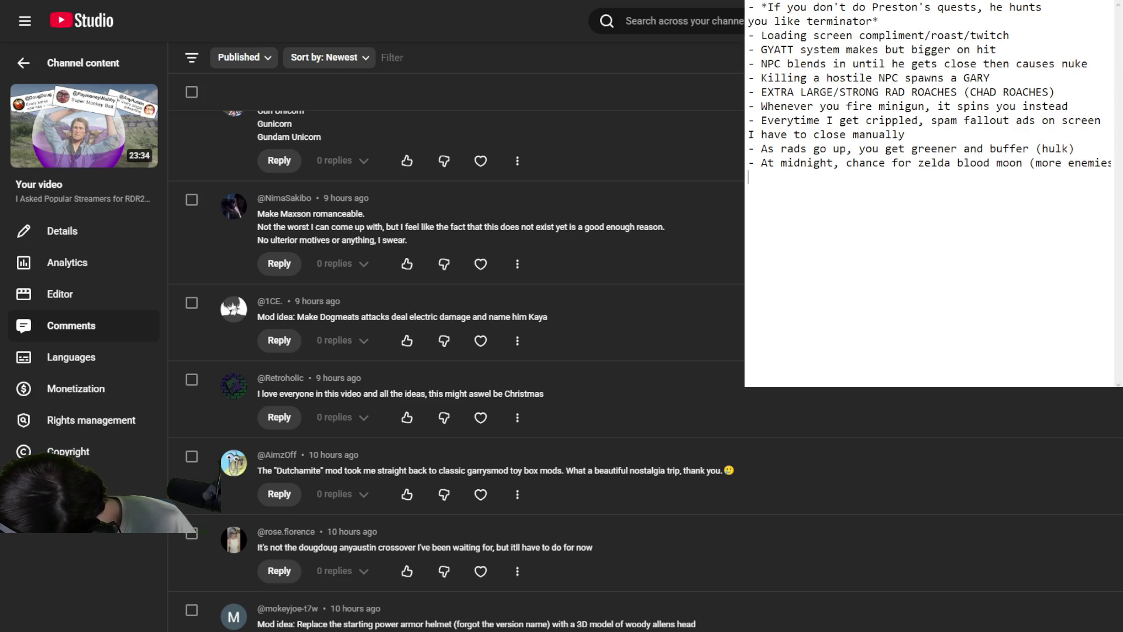
pyautogui.scroll(-4, 456, 352)
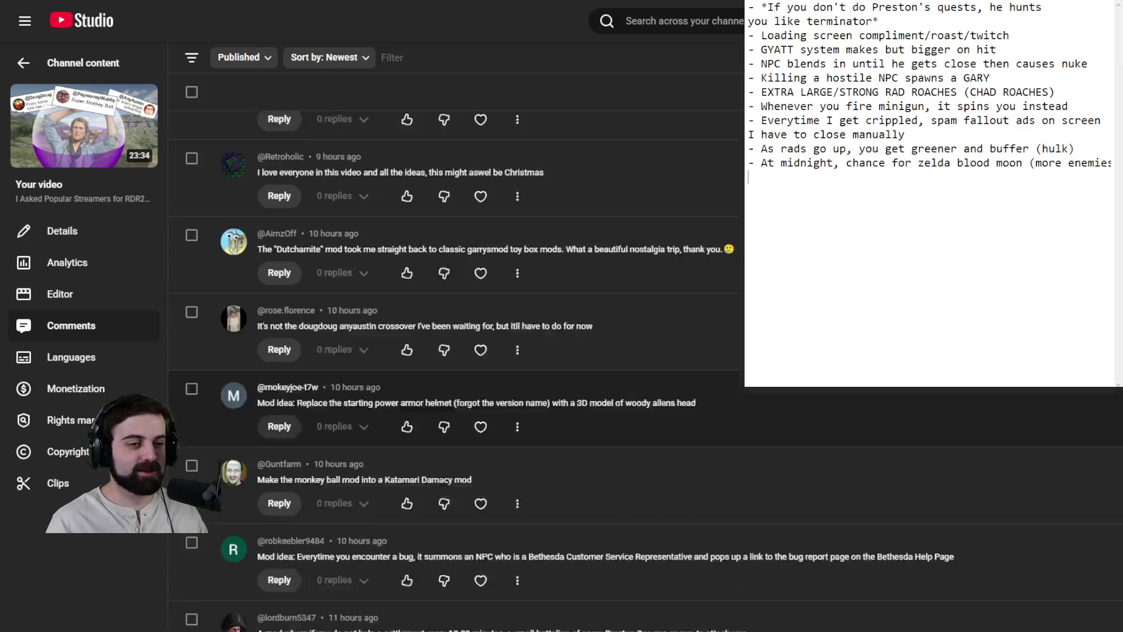
pyautogui.scroll(2, 644, 369)
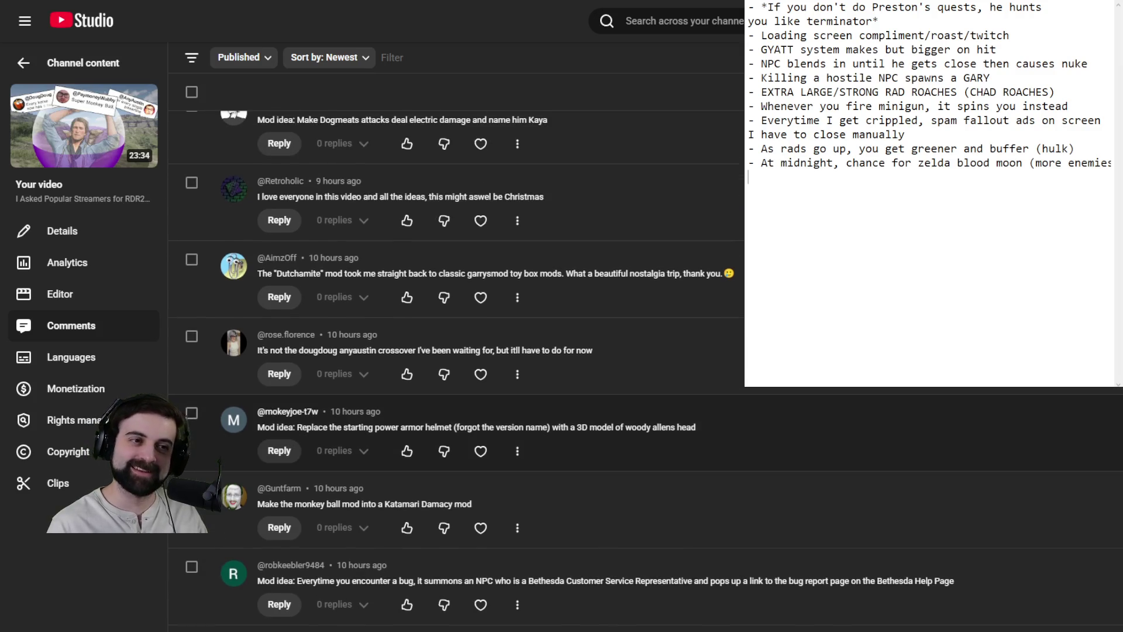
pyautogui.scroll(-2, 643, 369)
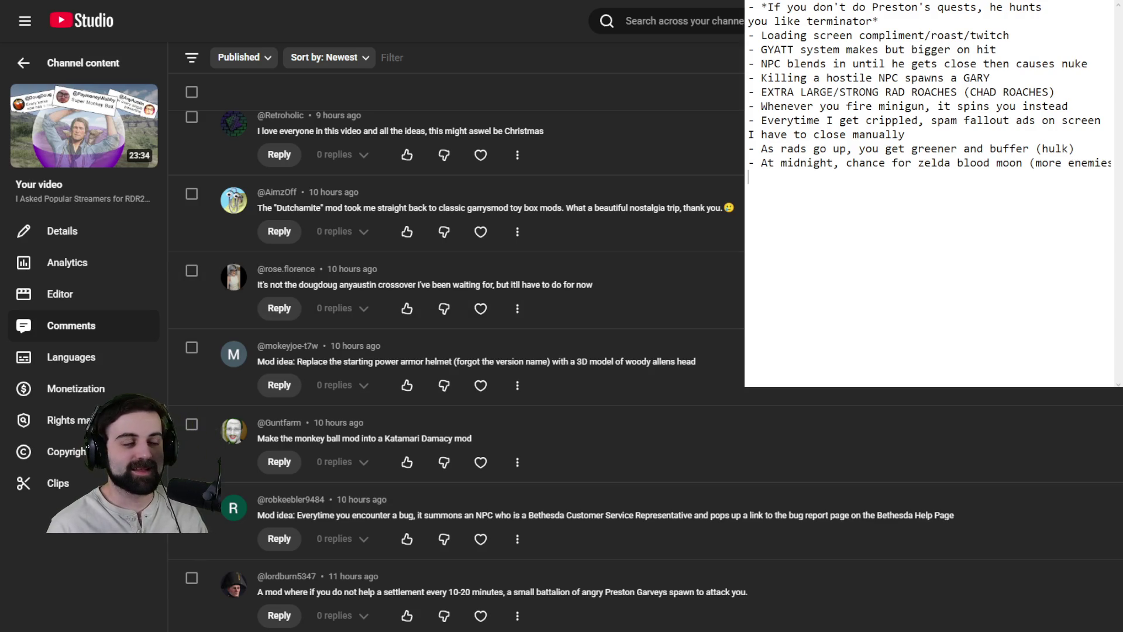
pyautogui.scroll(-2, 457, 368)
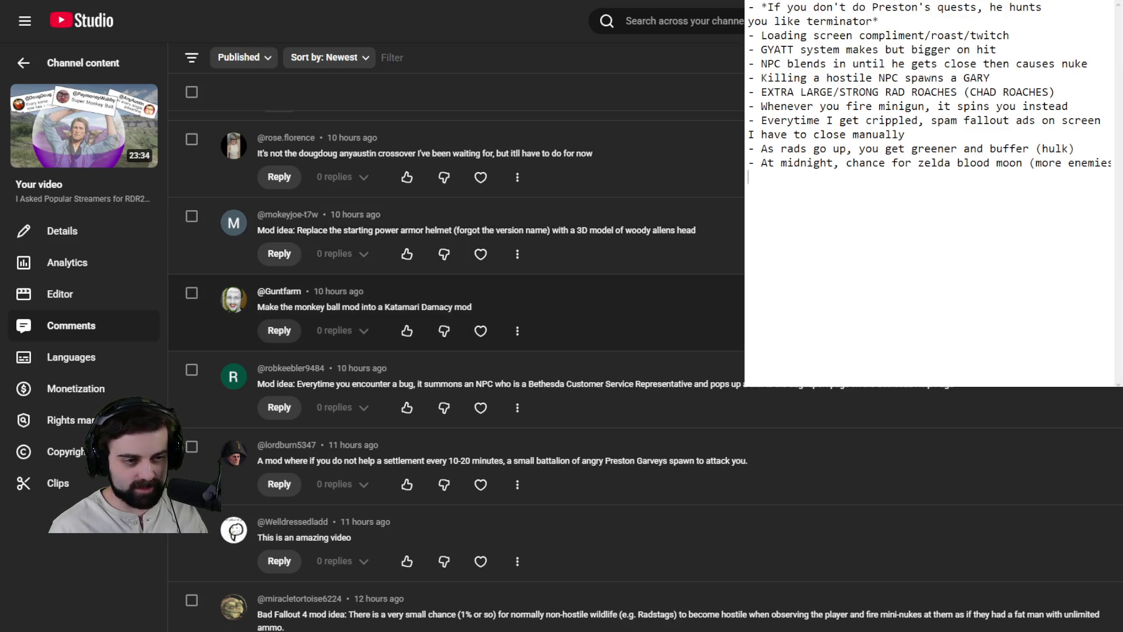
pyautogui.scroll(-1, 468, 281)
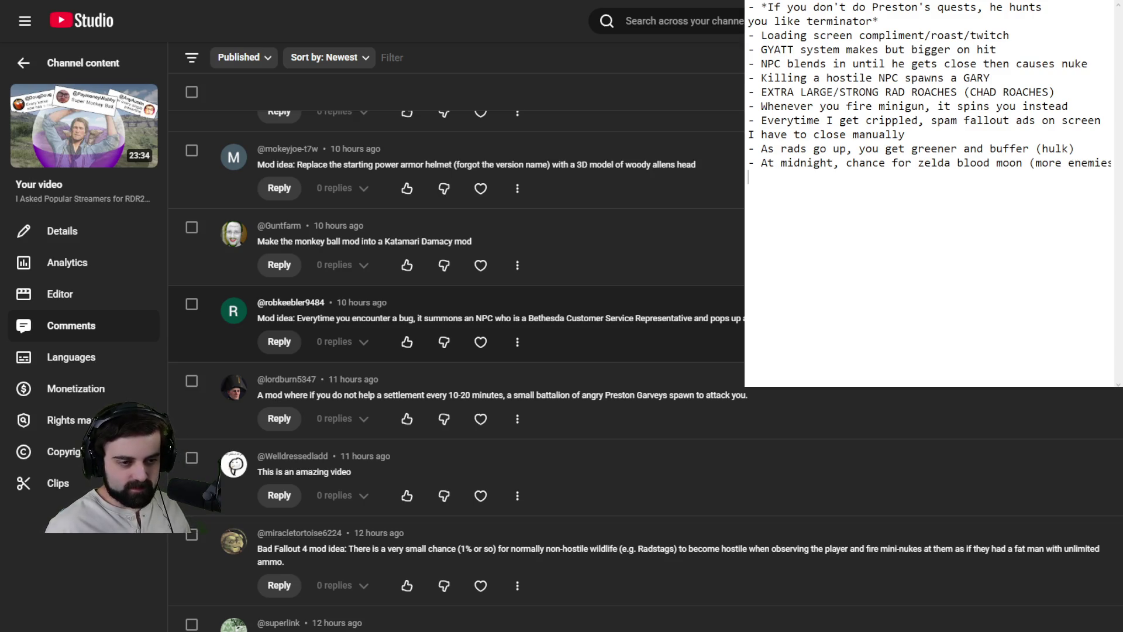
# Step: Scroll further through the comments to the fat man that launches baby Shauns
pyautogui.scroll(-5, 457, 352)
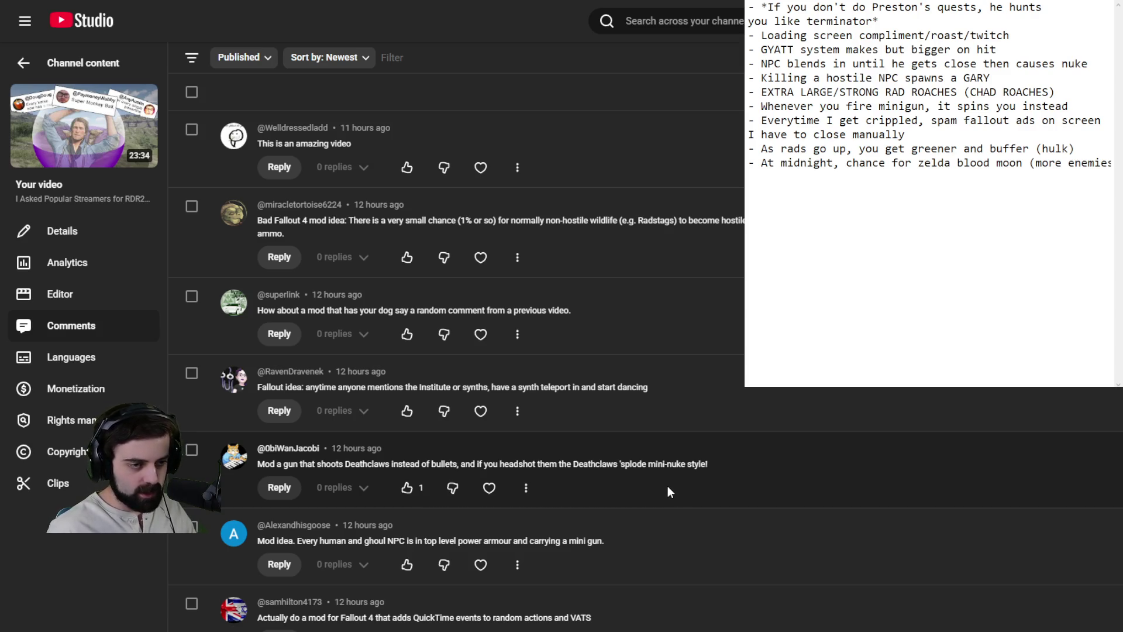
pyautogui.scroll(-2, 667, 491)
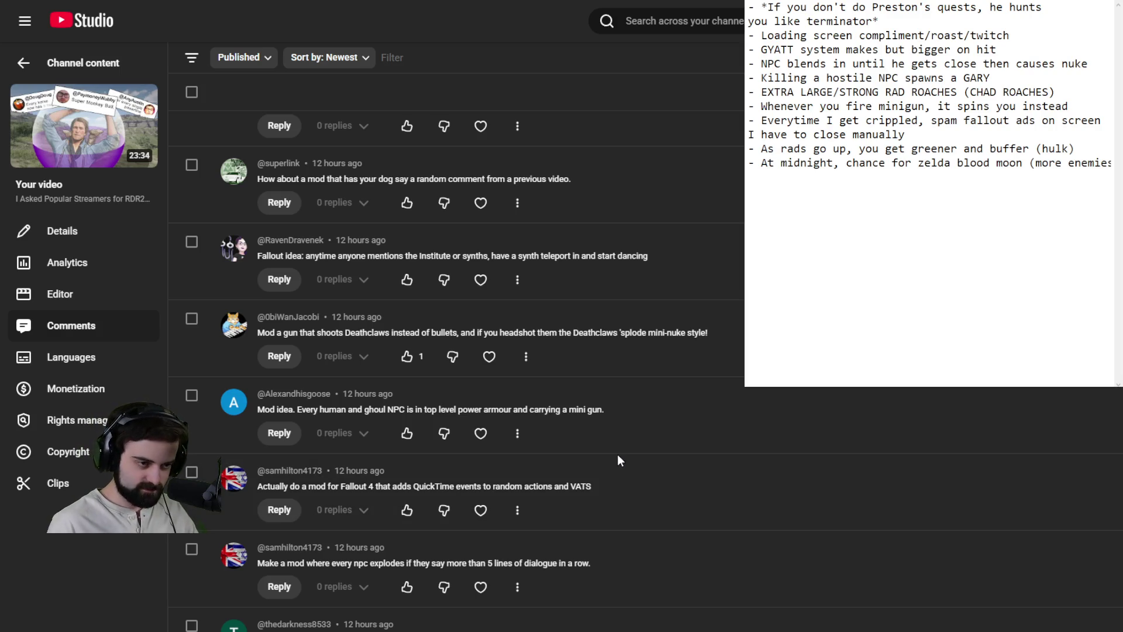
pyautogui.scroll(-3, 603, 444)
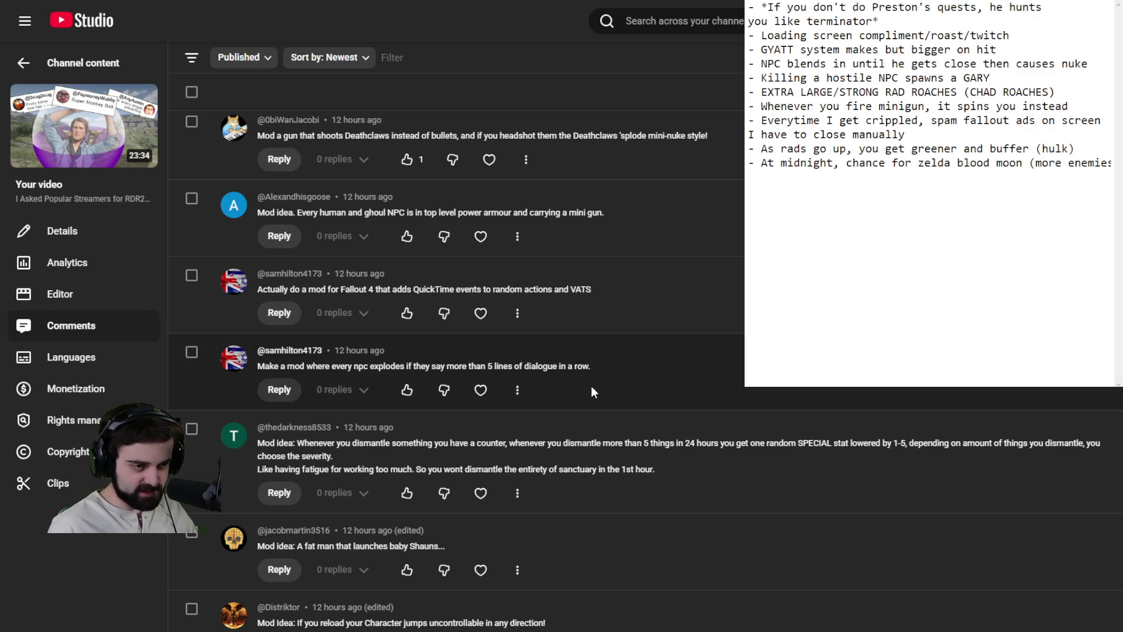
pyautogui.scroll(-1, 586, 388)
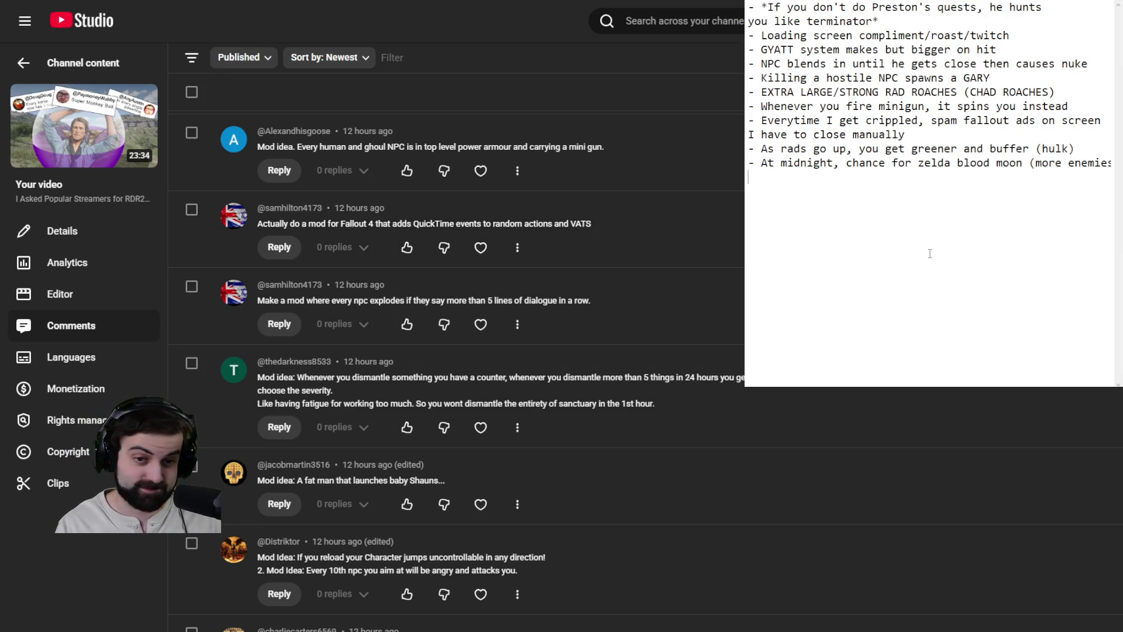
pyautogui.write('- A far man')
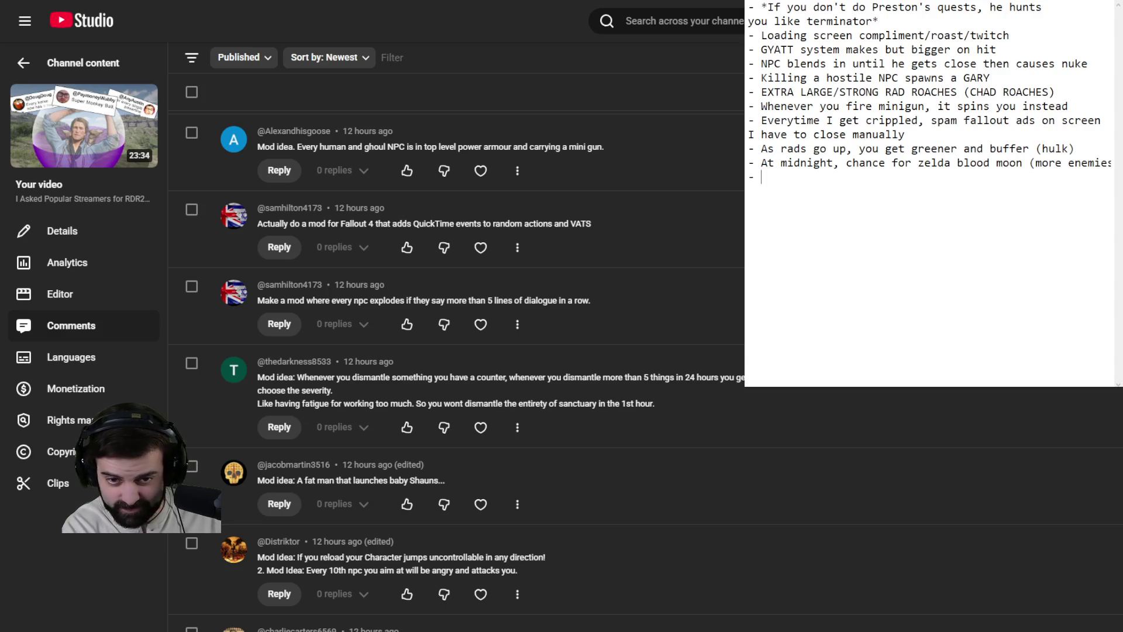
pyautogui.press('BackSpace')
pyautogui.press('BackSpace')
pyautogui.press('BackSpace')
pyautogui.write('t ')
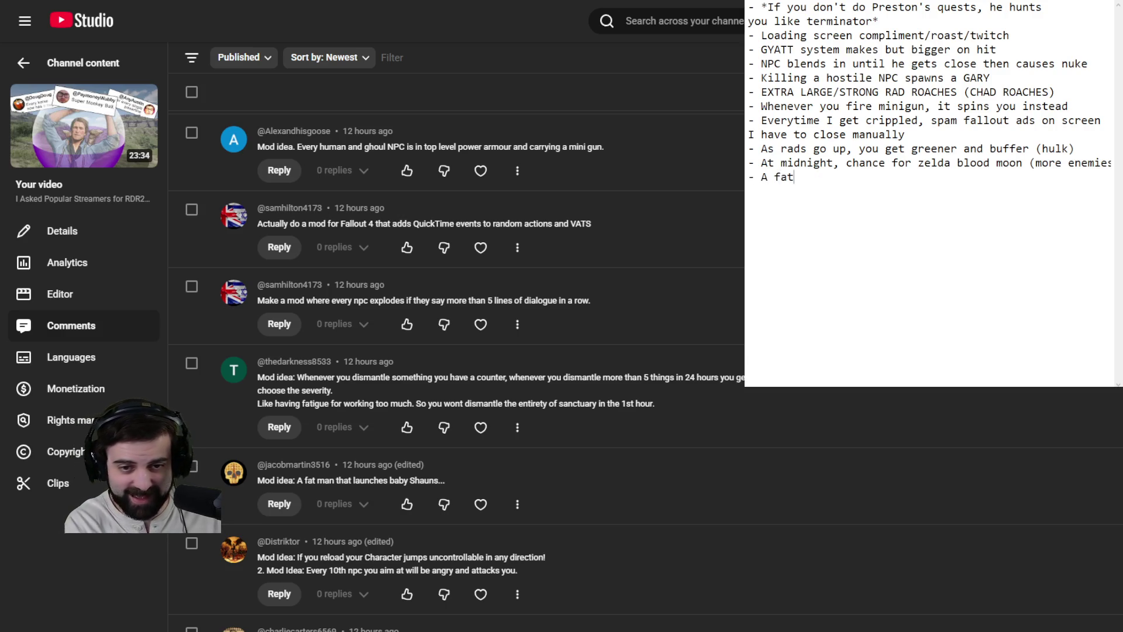
pyautogui.write('man t')
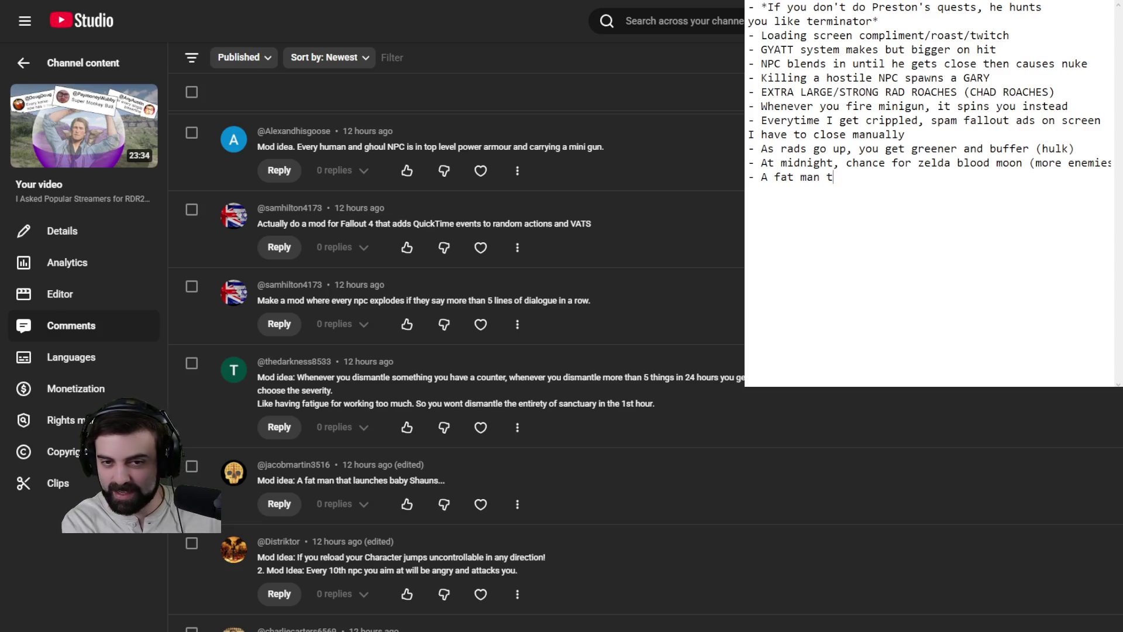
pyautogui.write('hat launches baby Shauns')
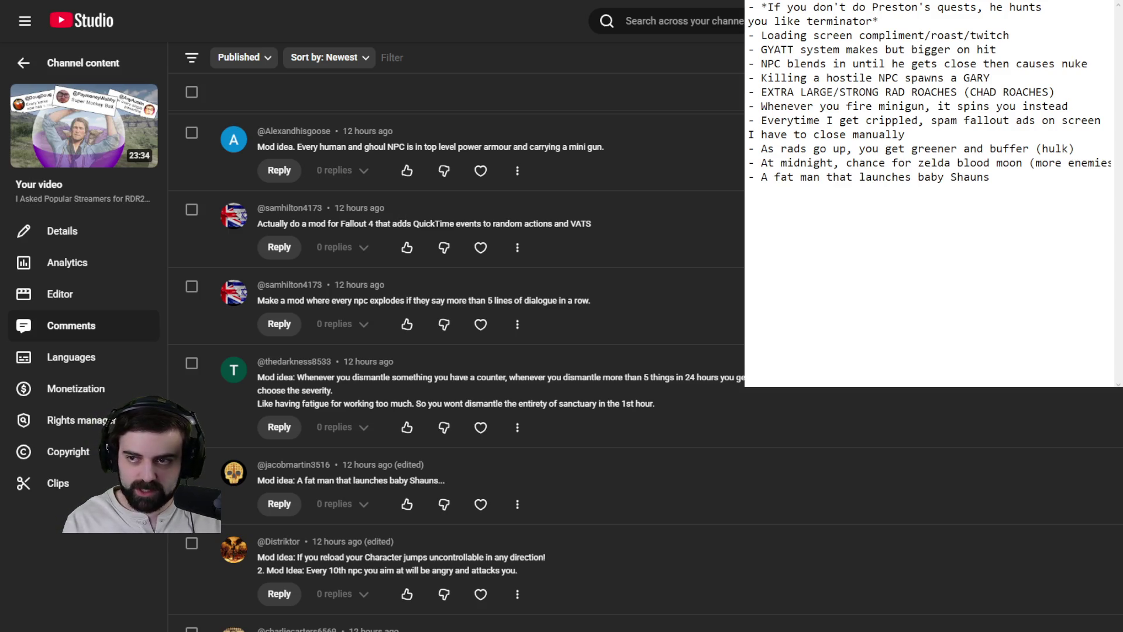
pyautogui.moveTo(990, 177); pyautogui.dragTo(749, 177)
pyautogui.press('BackSpace')
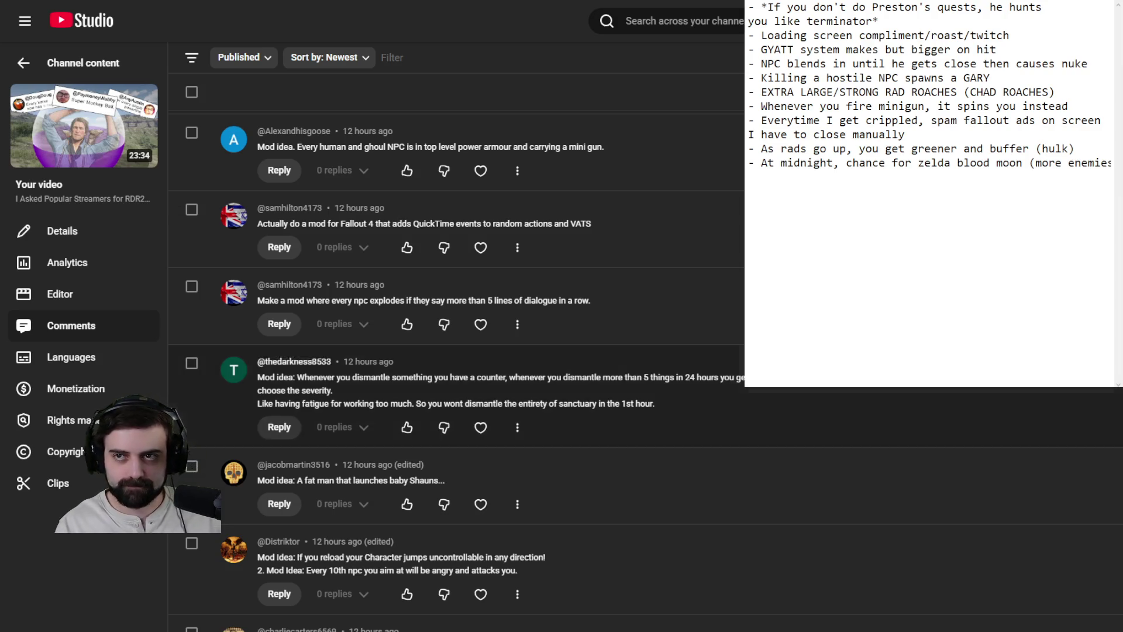
# Step: Scroll down the comments until the 'rad roaches are your family' idea is visible
pyautogui.scroll(-2, 643, 485)
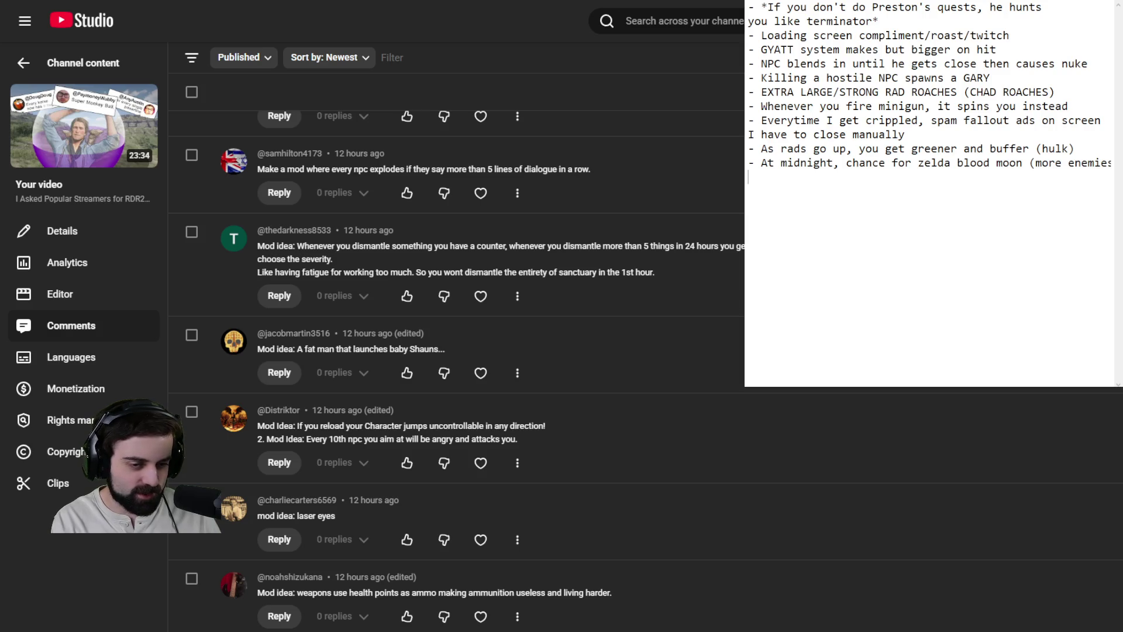
pyautogui.scroll(-5, 643, 369)
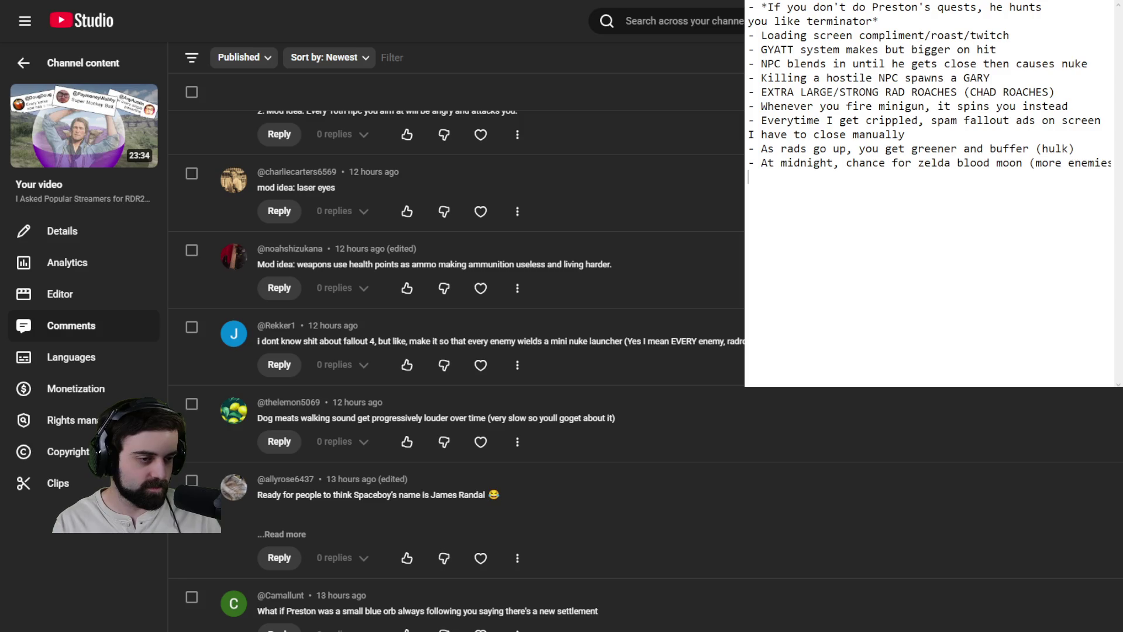
pyautogui.scroll(-3, 643, 369)
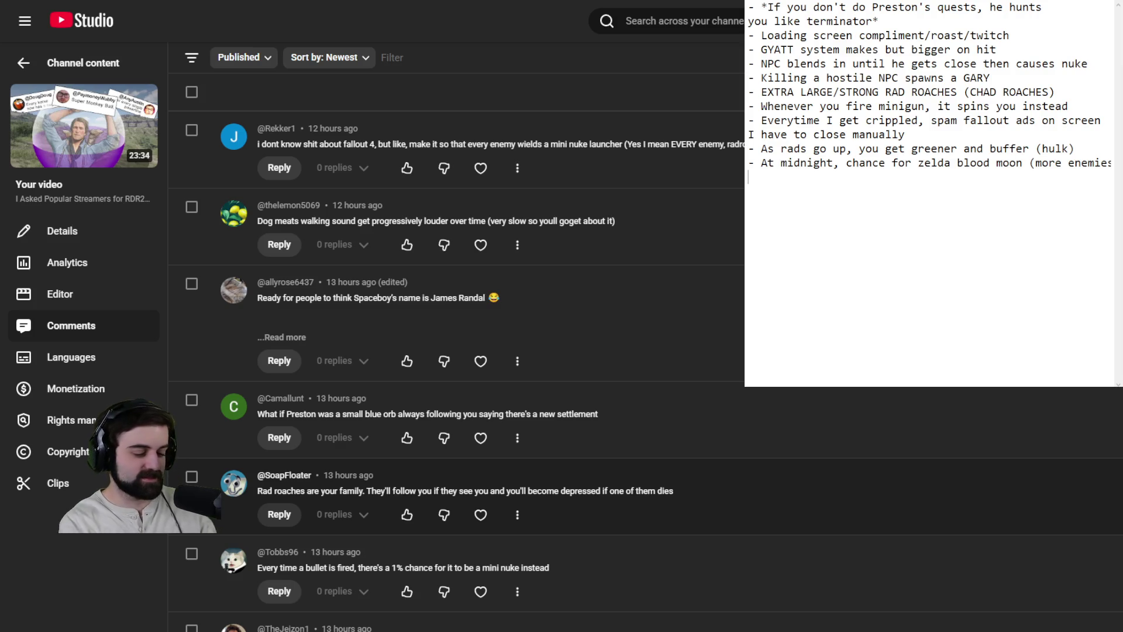
# Step: Add the note '- Rad roaches are family, they follow and get sad if one dies'
pyautogui.write('-Rad ')
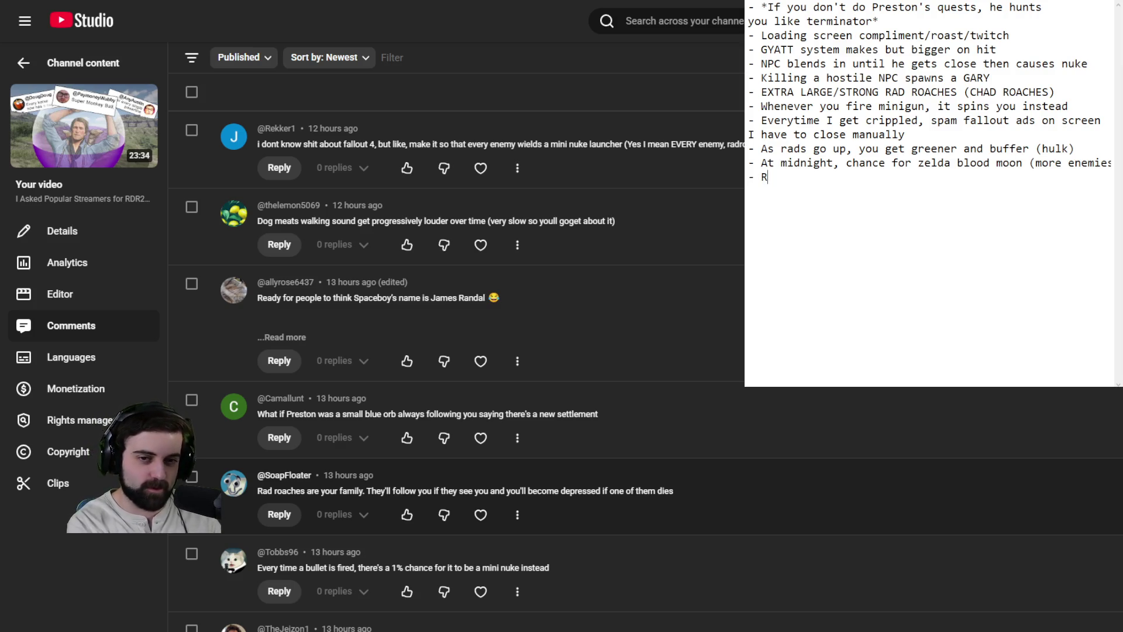
pyautogui.write('roa')
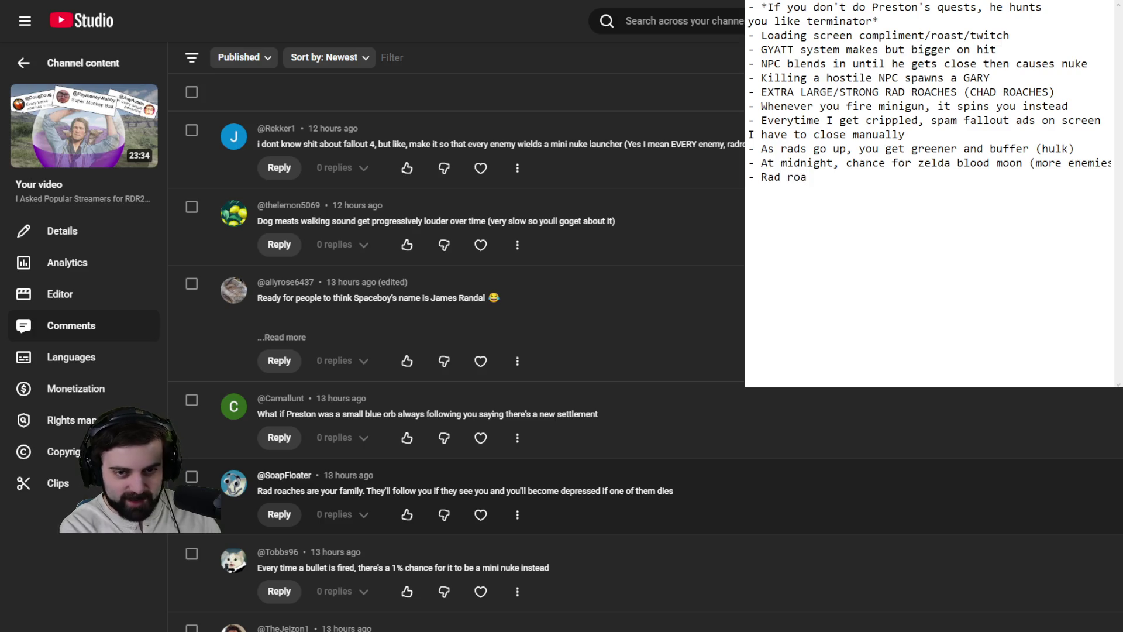
pyautogui.write('ch')
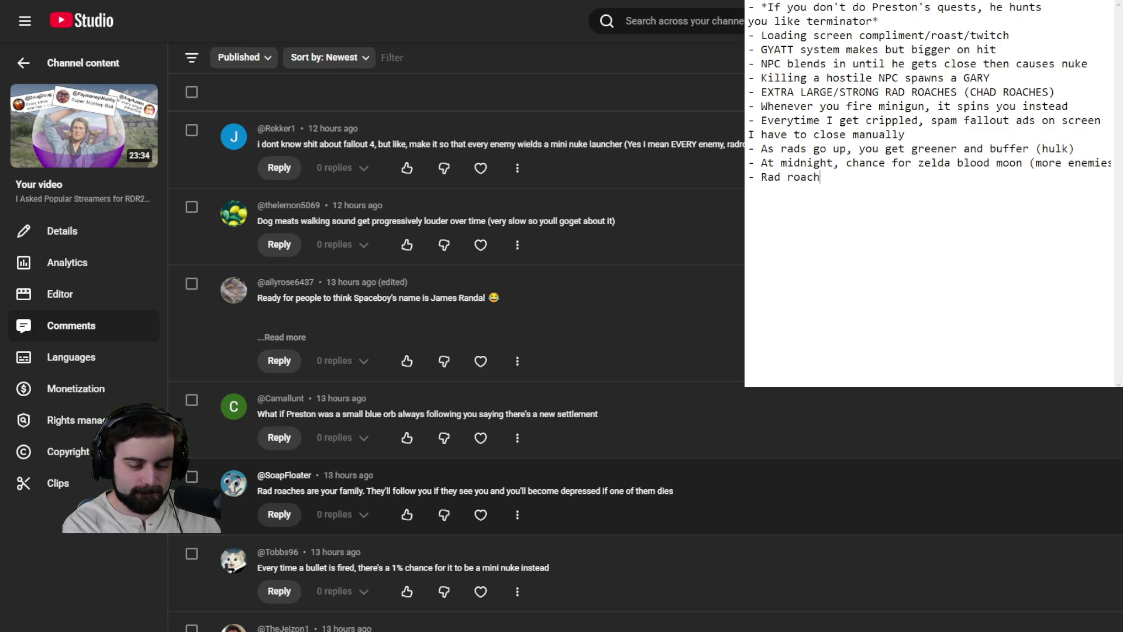
pyautogui.write('es are family, the')
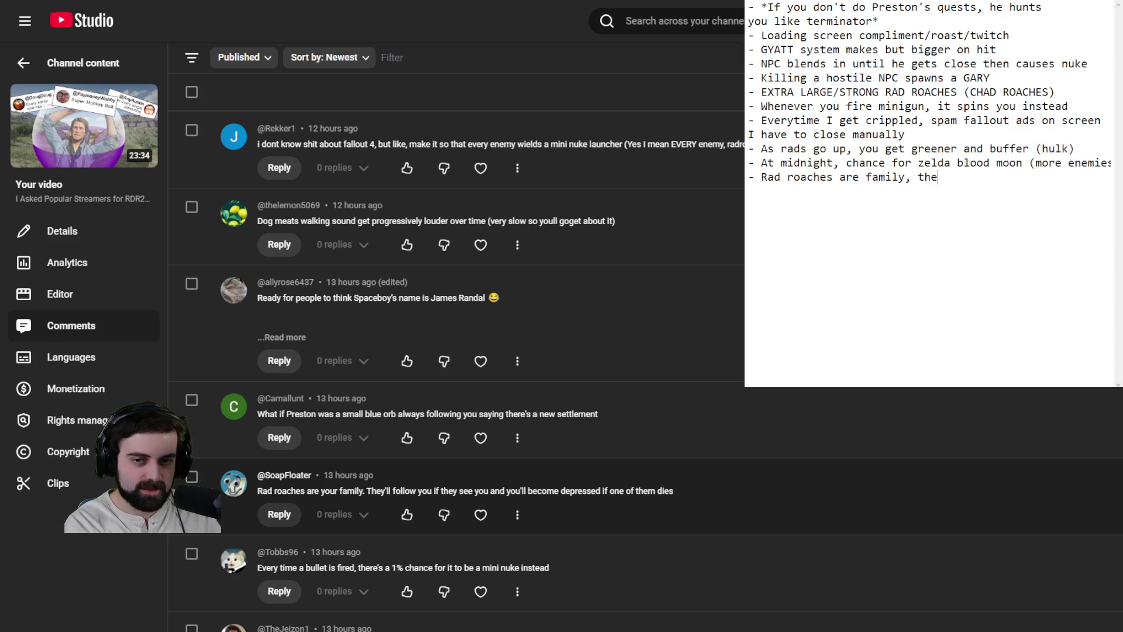
pyautogui.write('y follow and get')
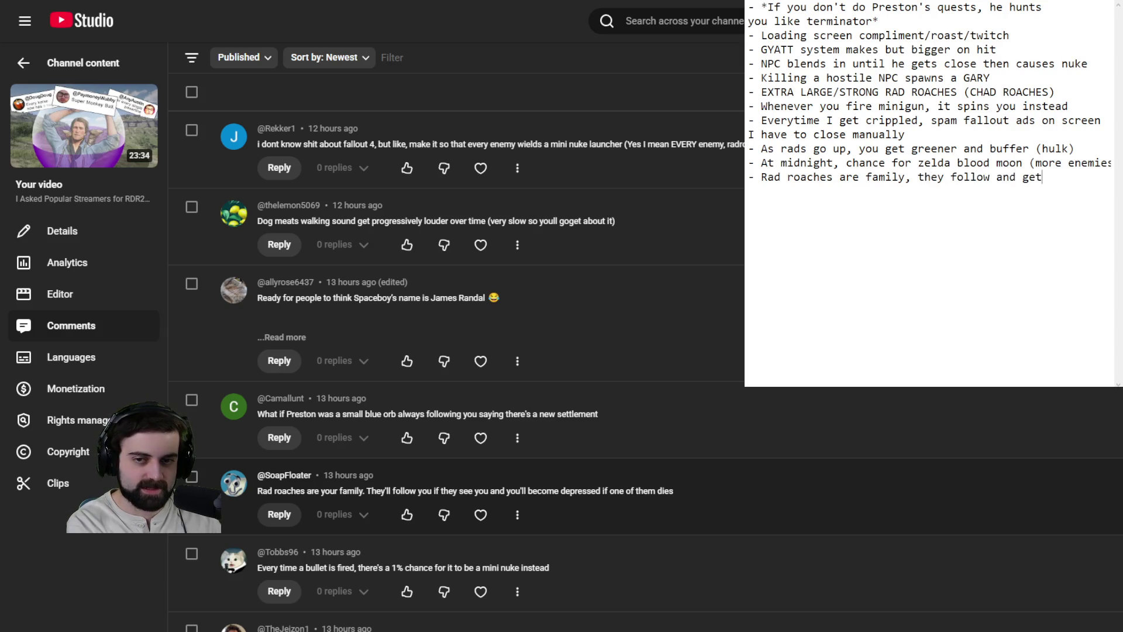
pyautogui.write(' sad if one dies')
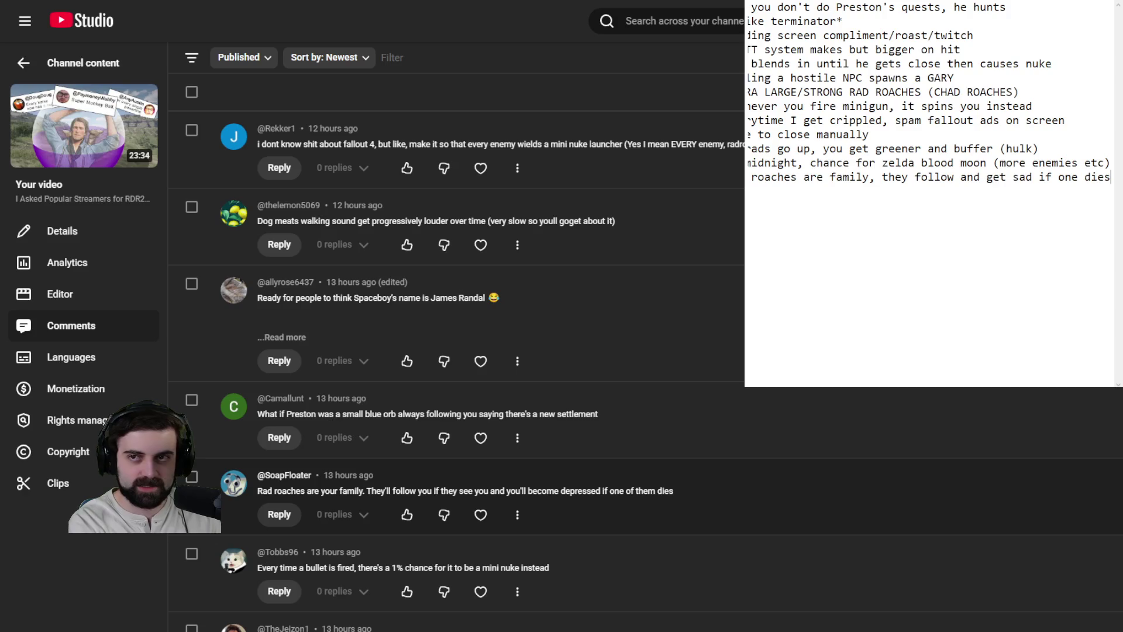
pyautogui.press('Return')
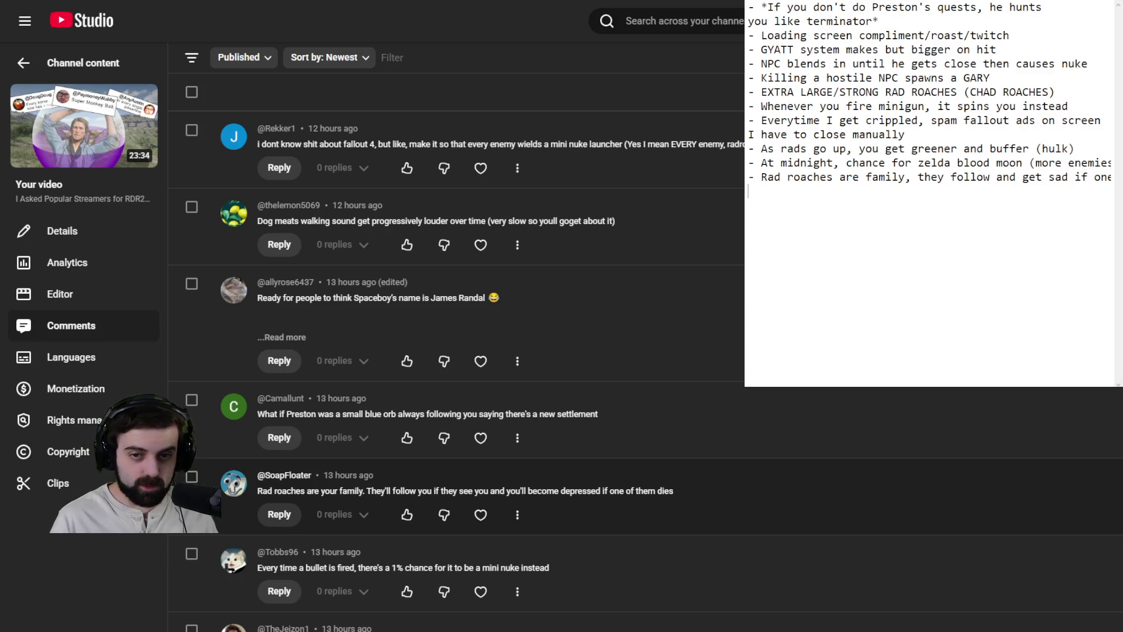
# Step: Reword the rad roach note to end 'I depressed if one dies' and start a new line
pyautogui.press('BackSpace')
pyautogui.press('BackSpace')
pyautogui.press('BackSpace')
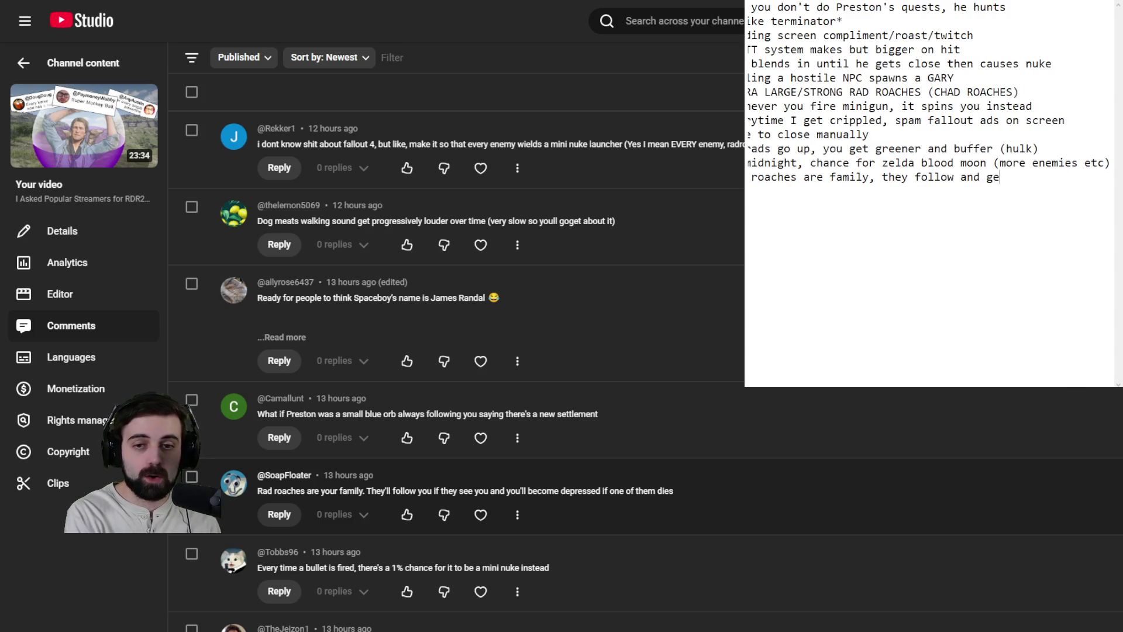
pyautogui.press('BackSpace')
pyautogui.write('I g')
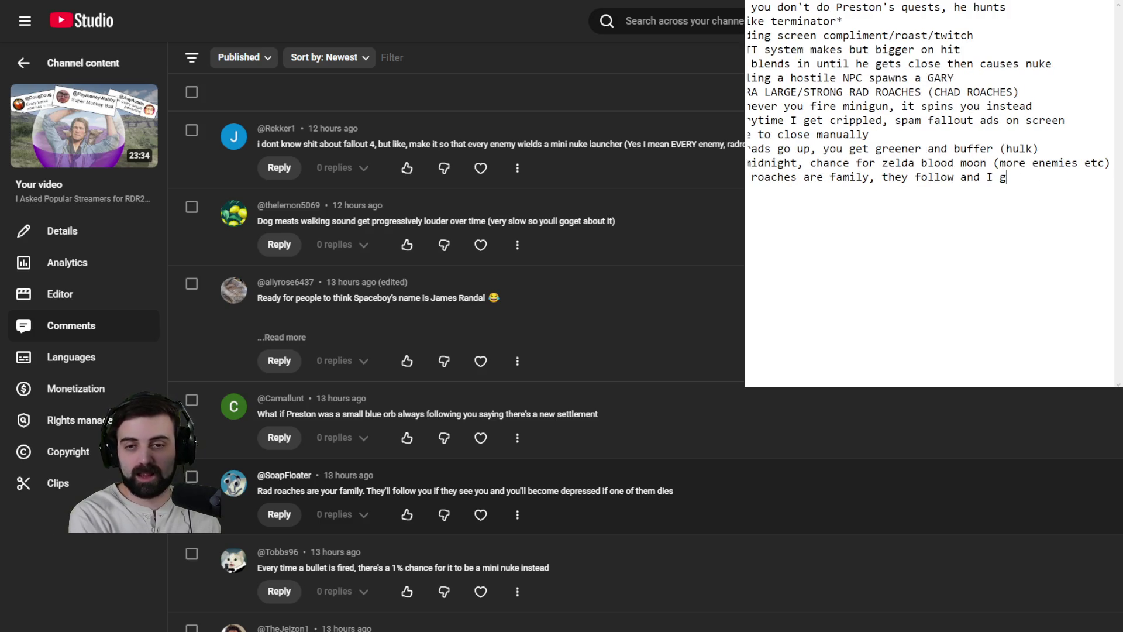
pyautogui.press('BackSpace')
pyautogui.write('GET')
pyautogui.press('BackSpace')
pyautogui.press('BackSpace')
pyautogui.press('BackSpace')
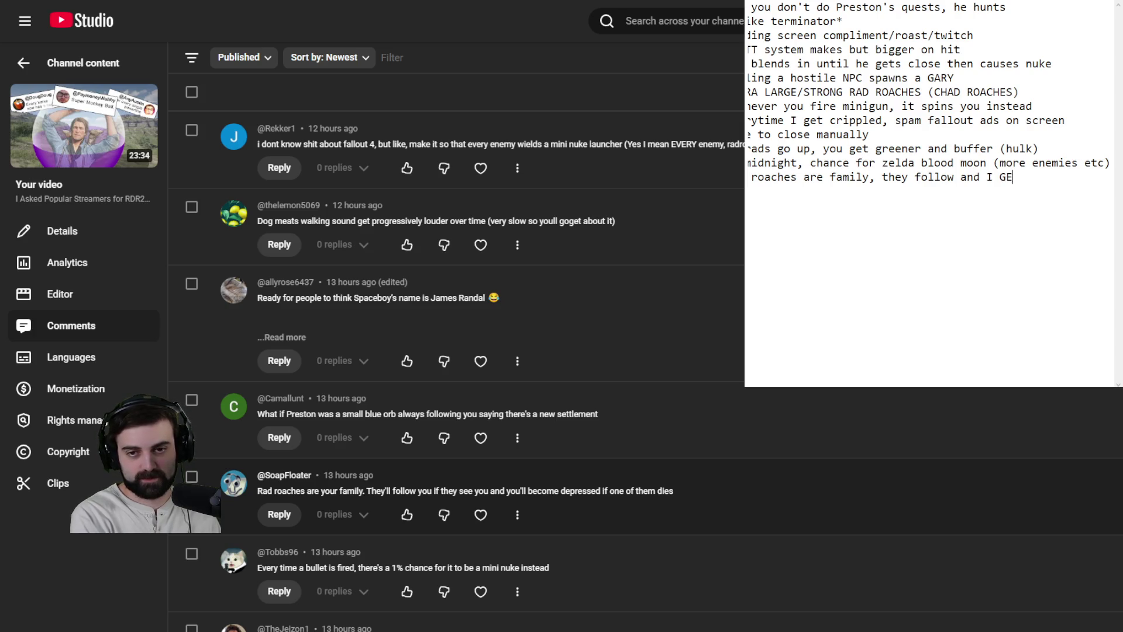
pyautogui.write('depresse')
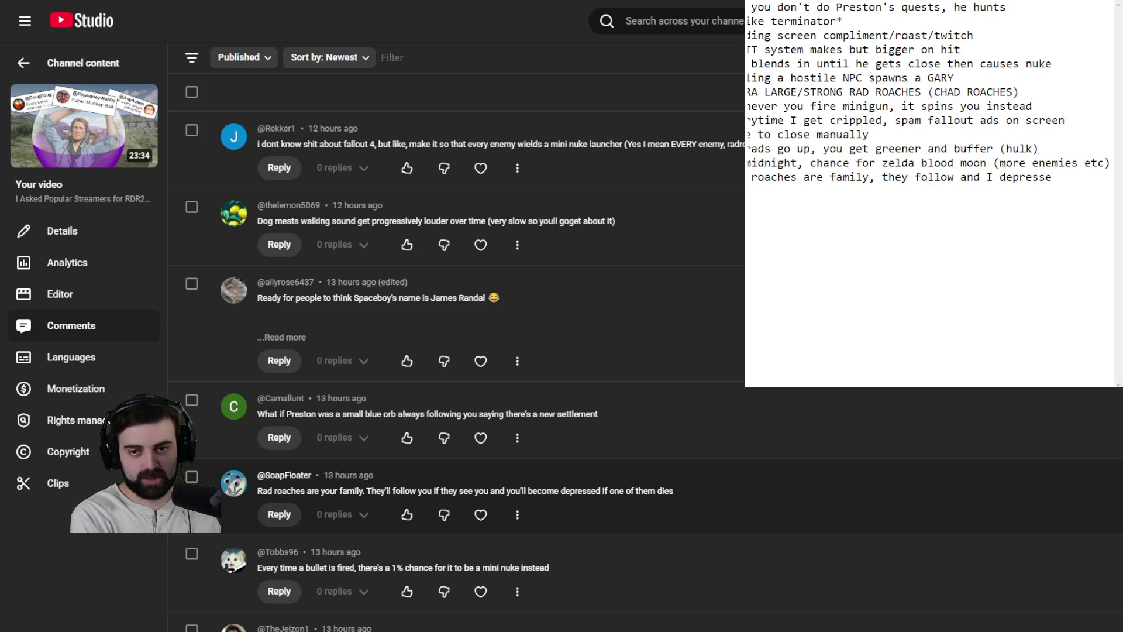
pyautogui.write('d if one dies')
pyautogui.press('Return')
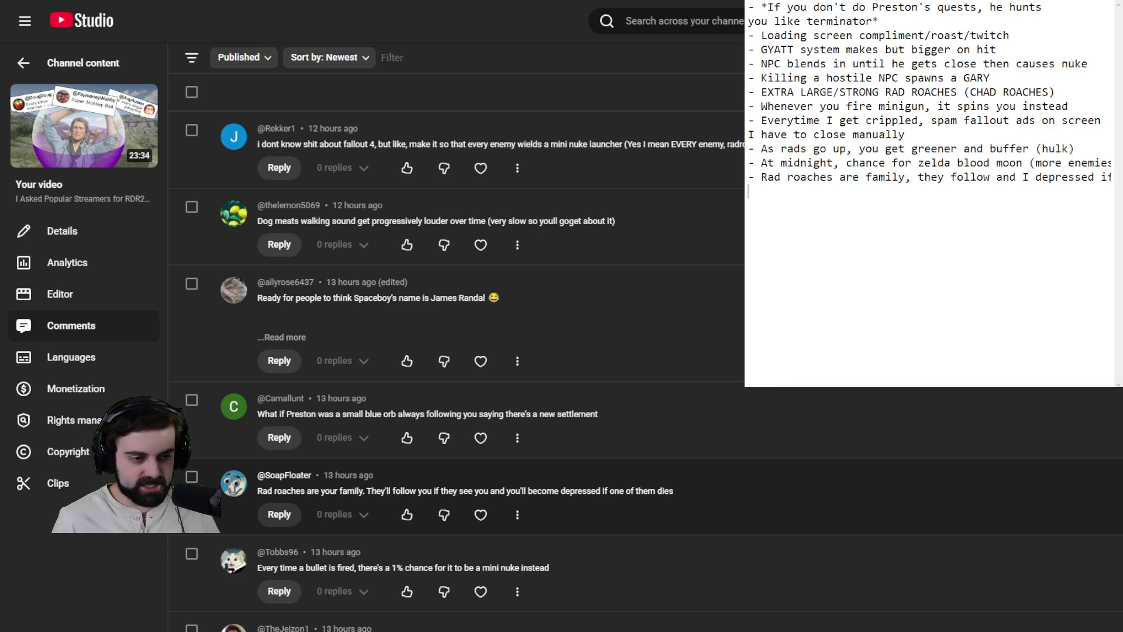
pyautogui.scroll(-4, 457, 351)
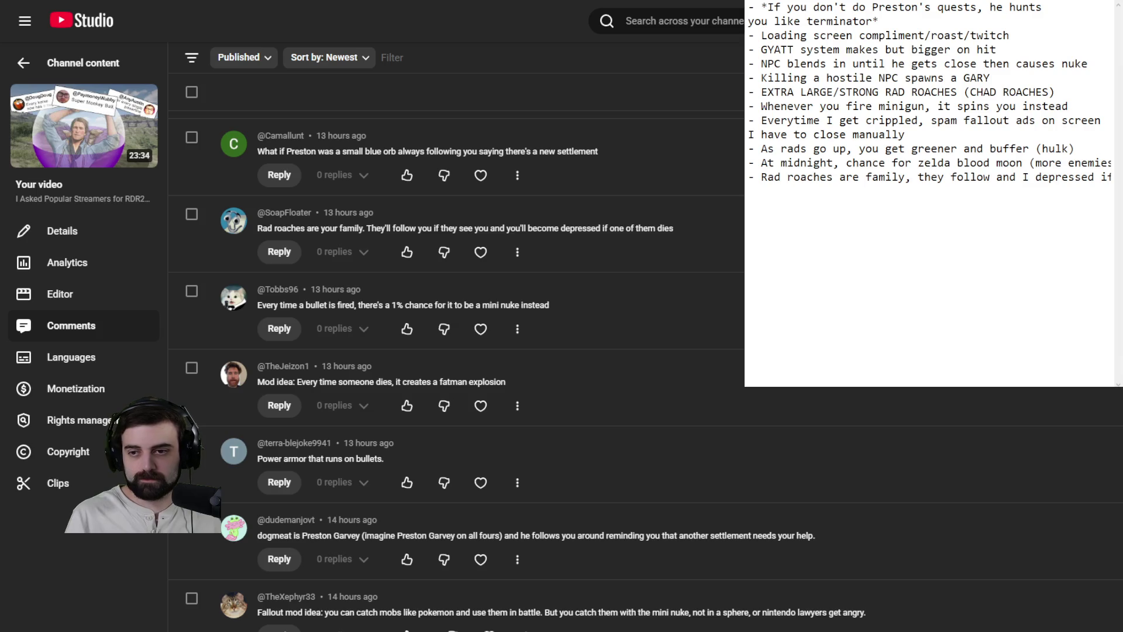
pyautogui.click(891, 275)
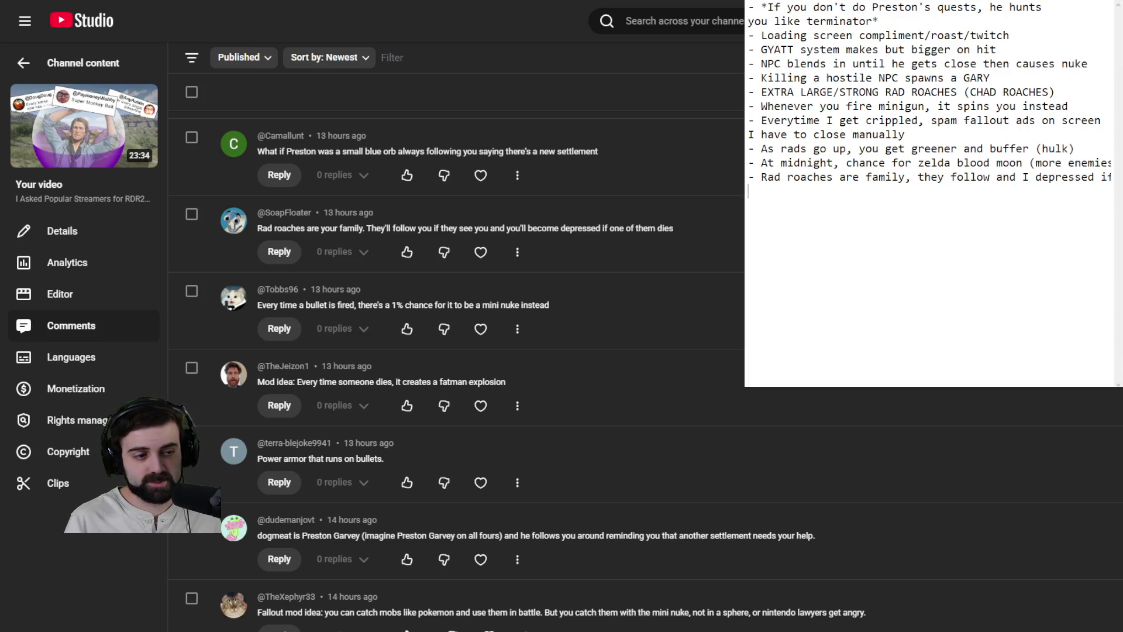
pyautogui.scroll(-4, 457, 351)
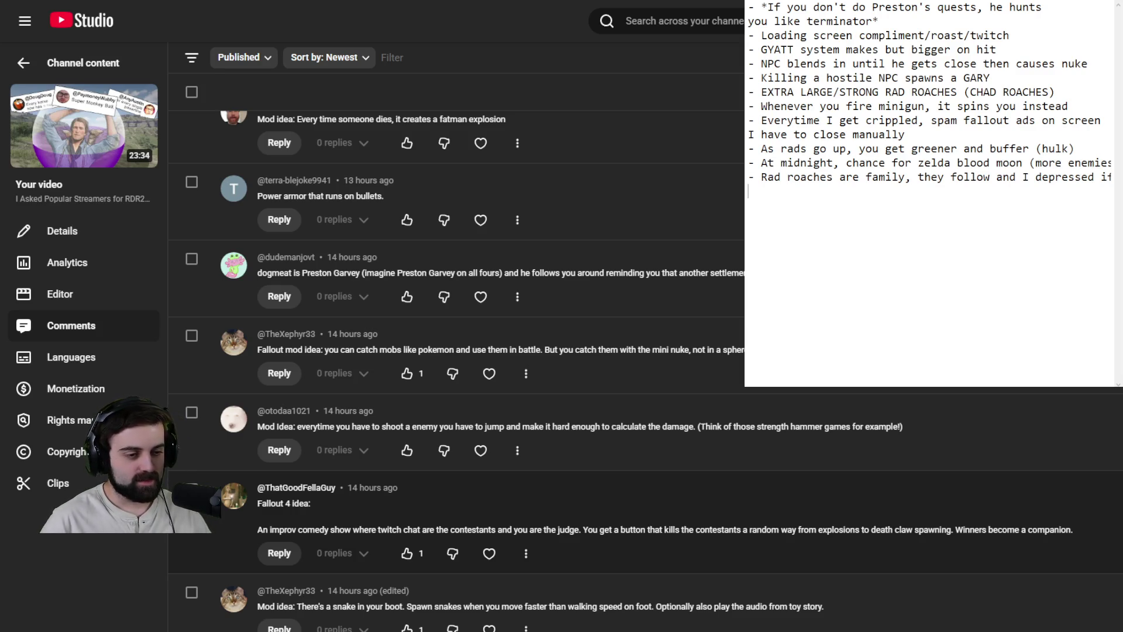
pyautogui.scroll(-5, 457, 352)
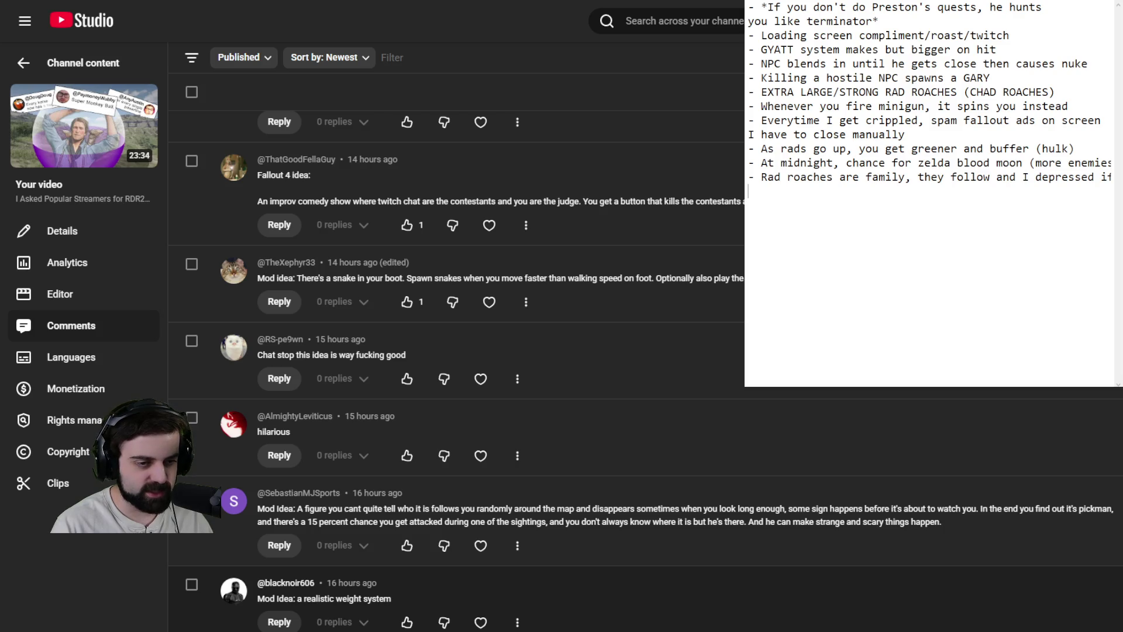
pyautogui.scroll(-2, 643, 368)
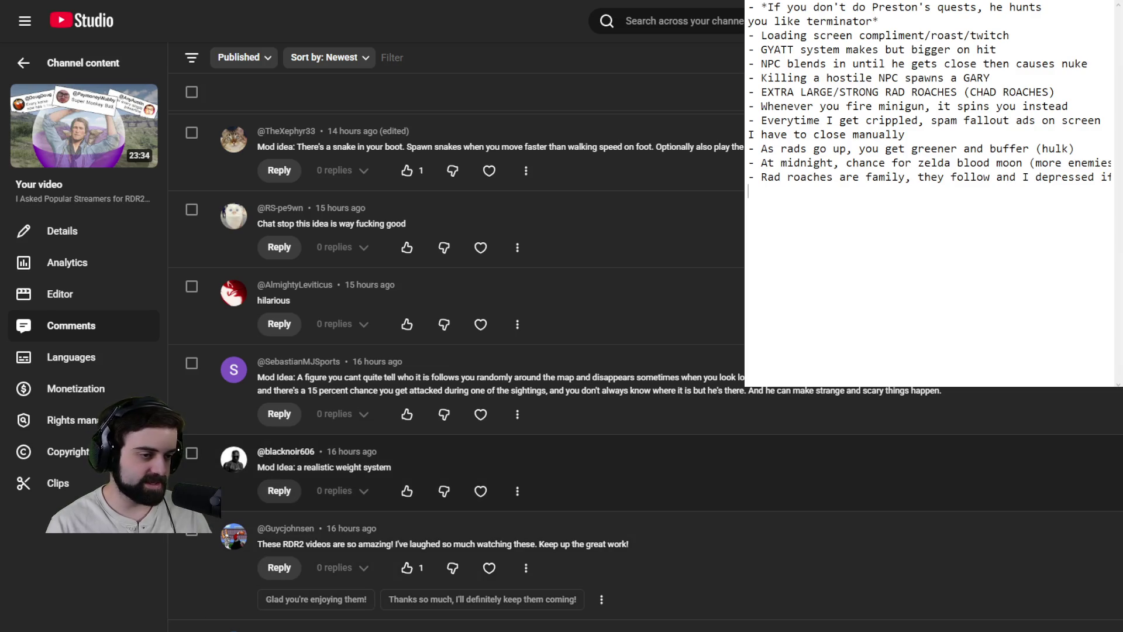
pyautogui.scroll(-3, 644, 468)
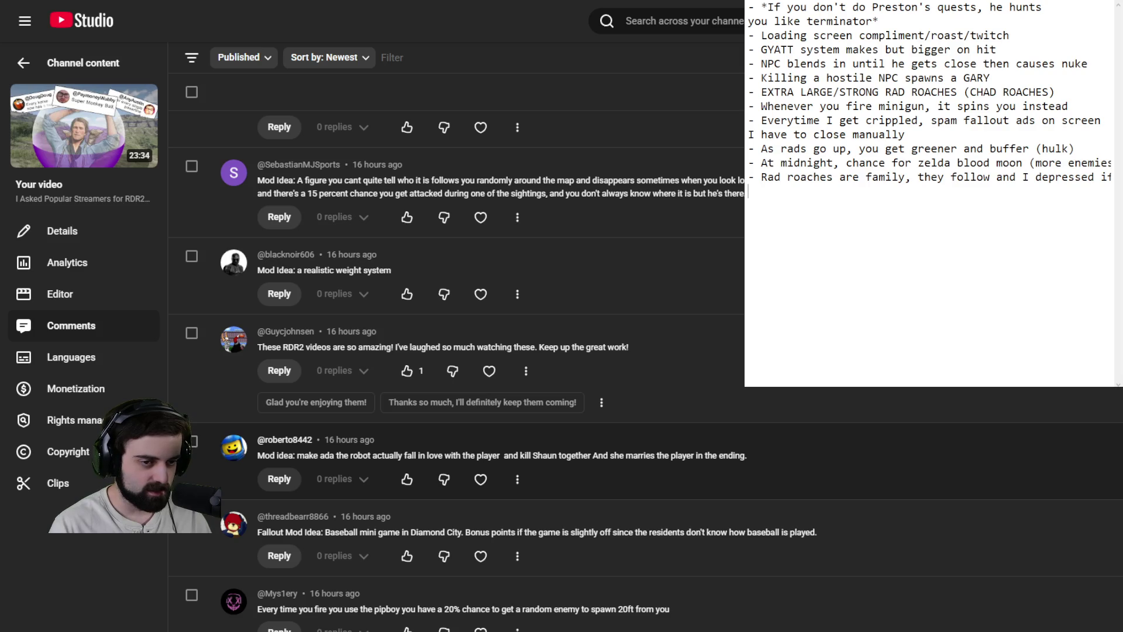
pyautogui.scroll(-2, 644, 375)
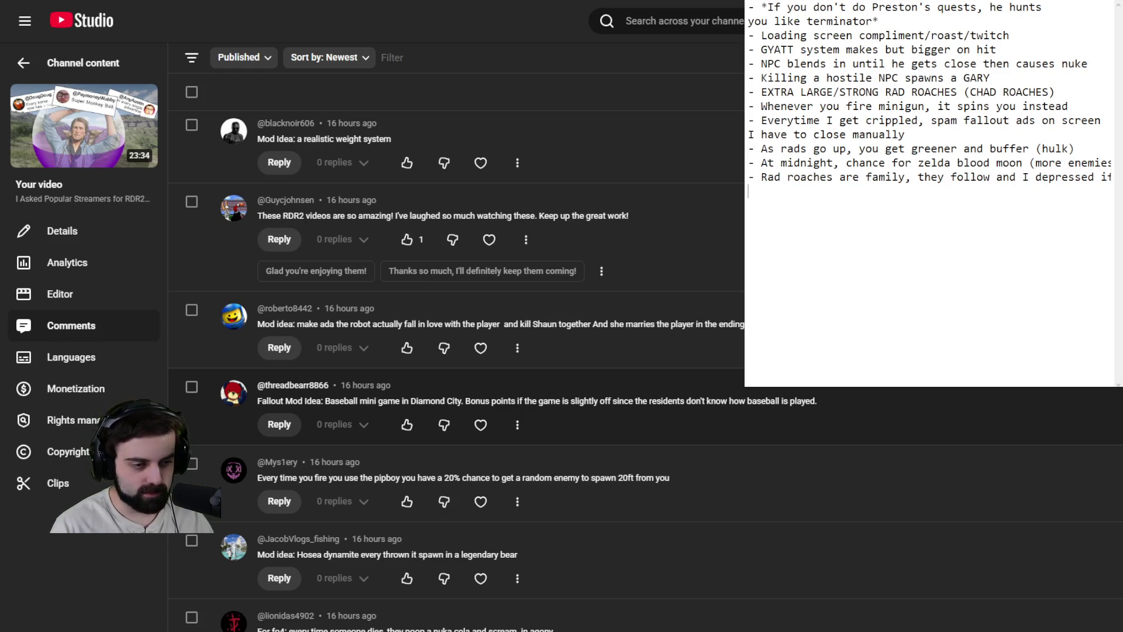
pyautogui.scroll(-3, 456, 351)
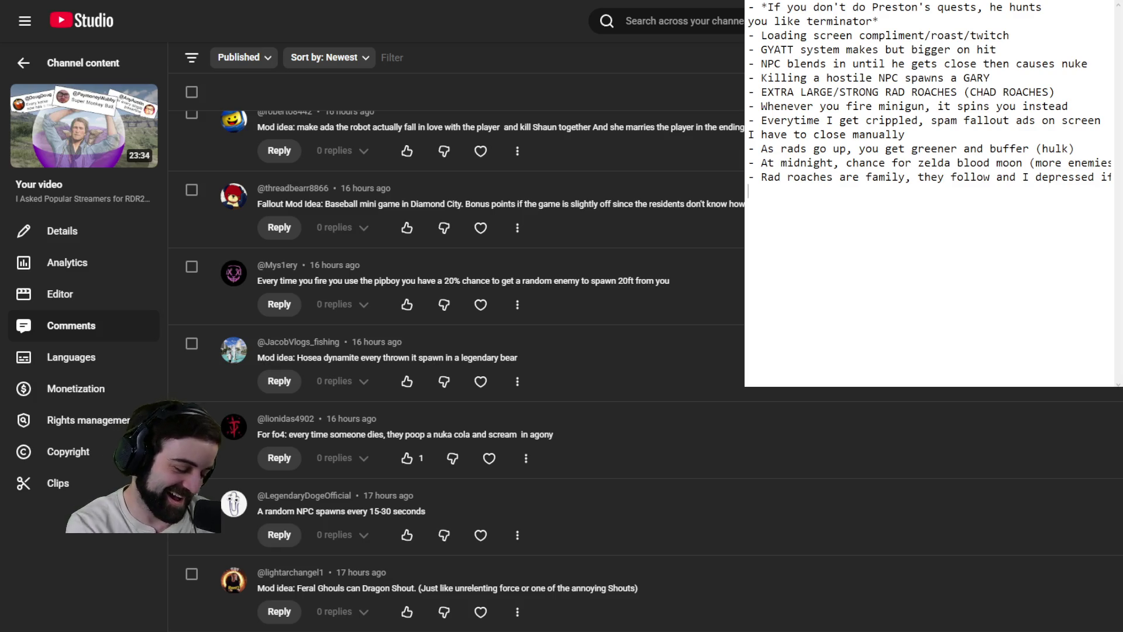
# Step: Add the note '- Every time npc dies they spawn poopa cola and scream', then read further comments
pyautogui.write('- ')
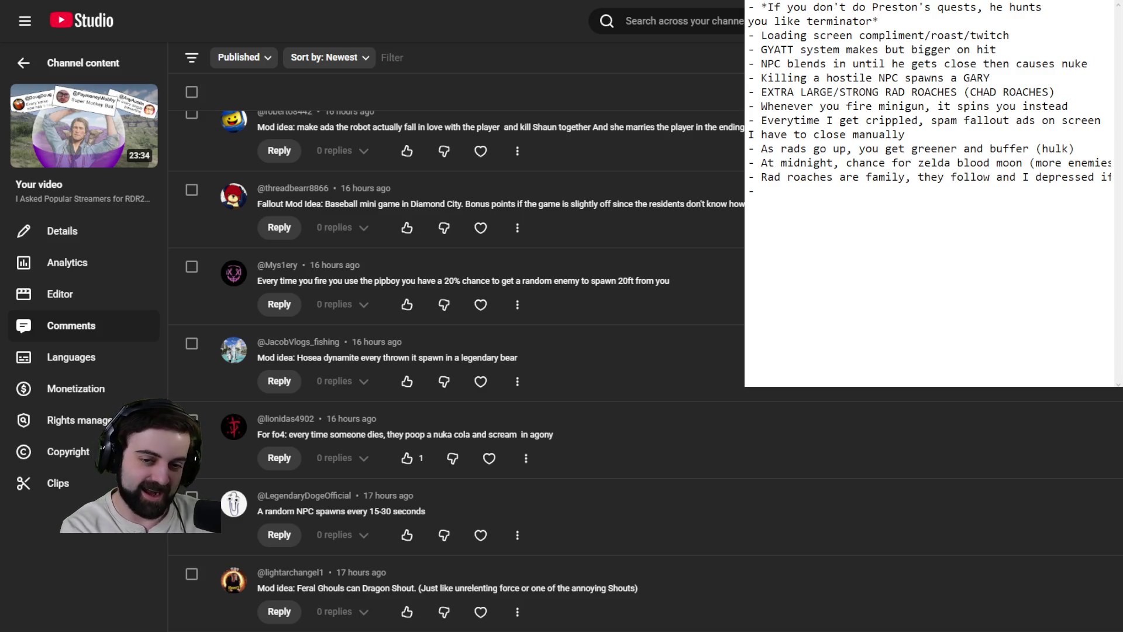
pyautogui.write('Every t')
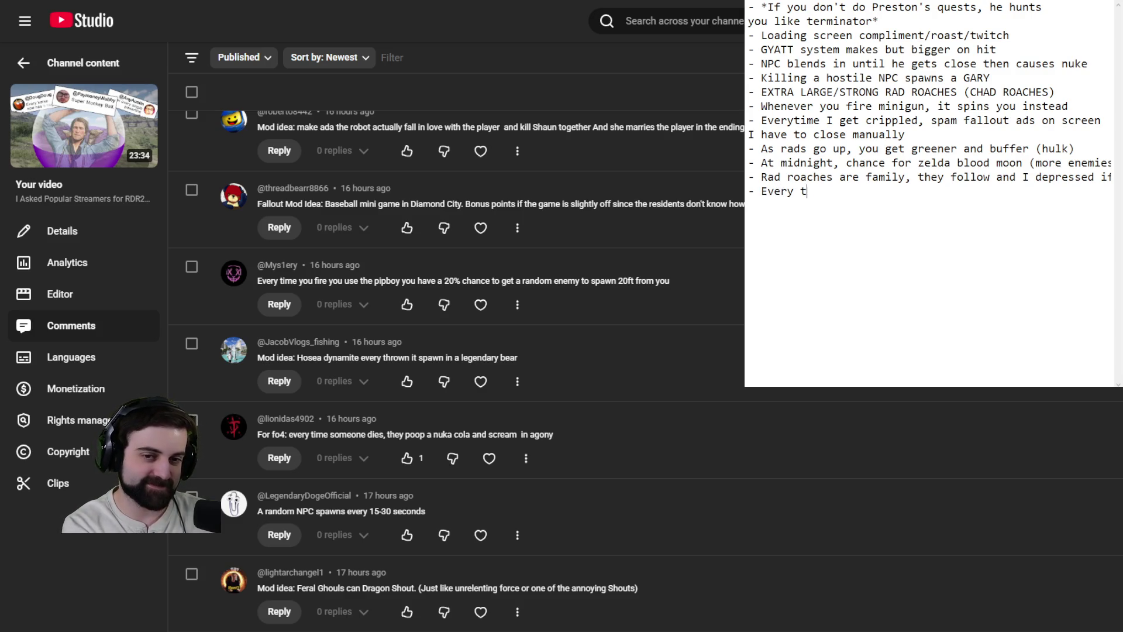
pyautogui.write('ime npc dies that')
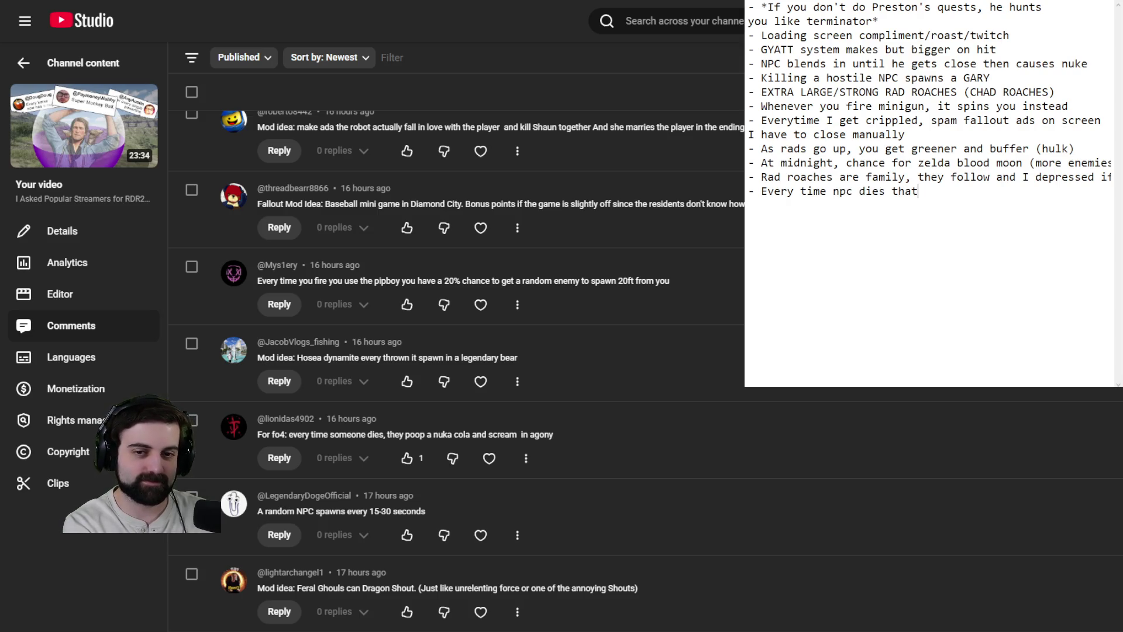
pyautogui.press('BackSpace')
pyautogui.press('BackSpace')
pyautogui.write('ey spawn poo')
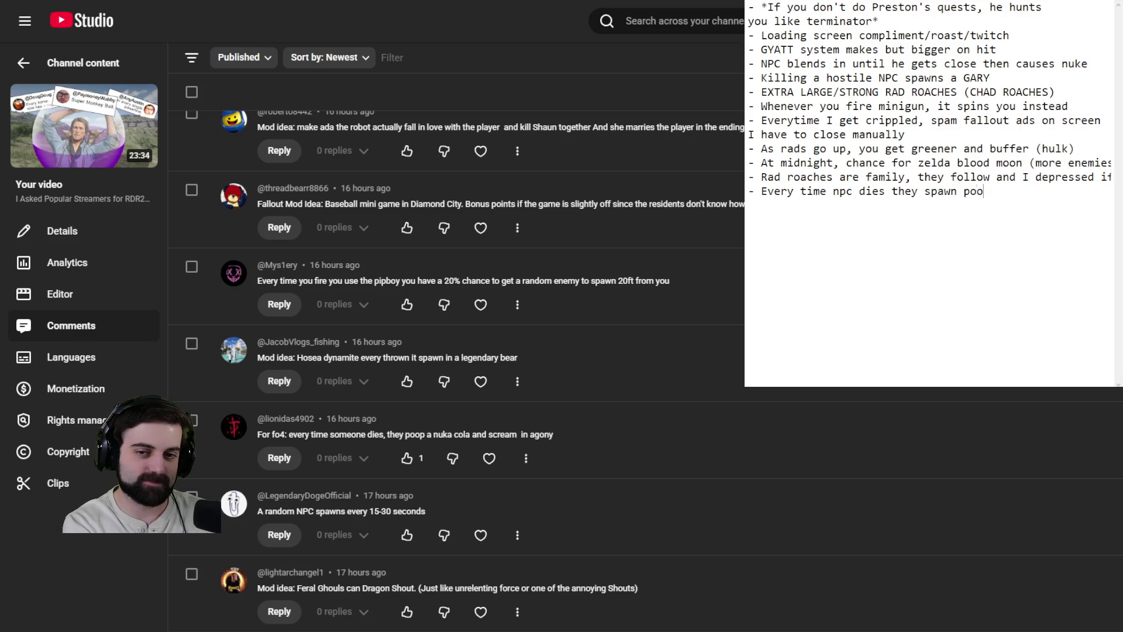
pyautogui.write('pa cola a')
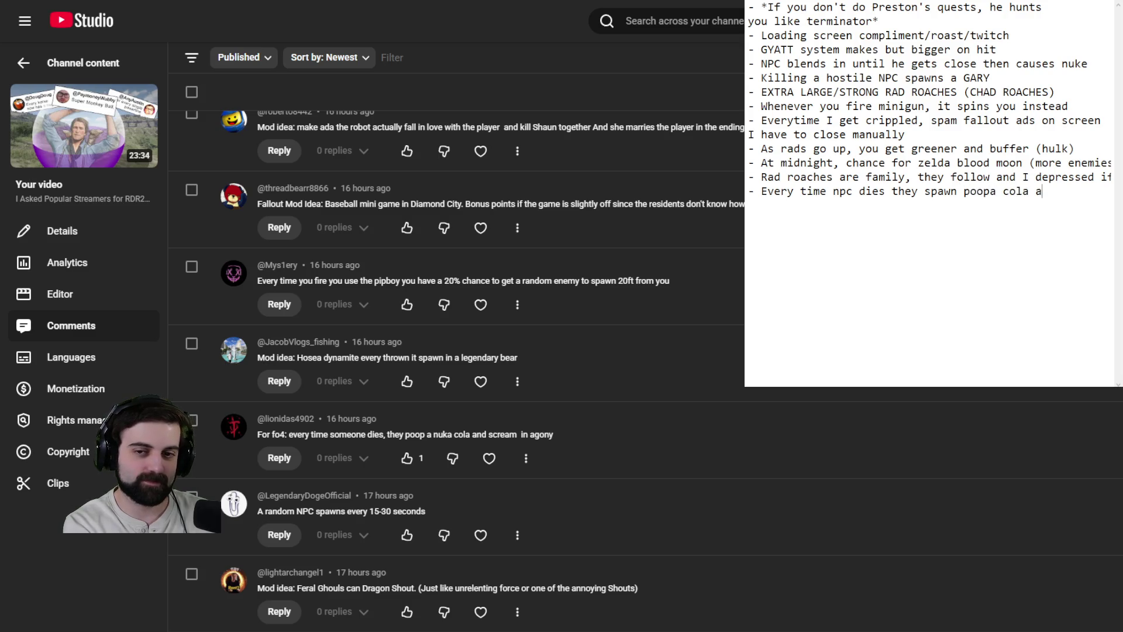
pyautogui.write('nd scream')
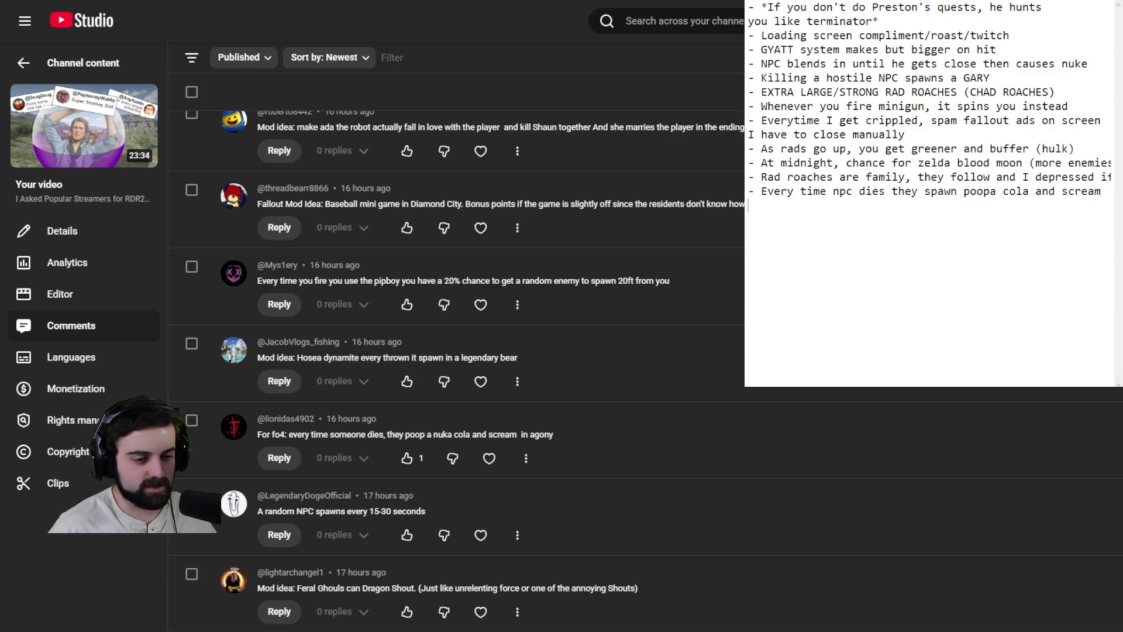
pyautogui.scroll(-5, 517, 509)
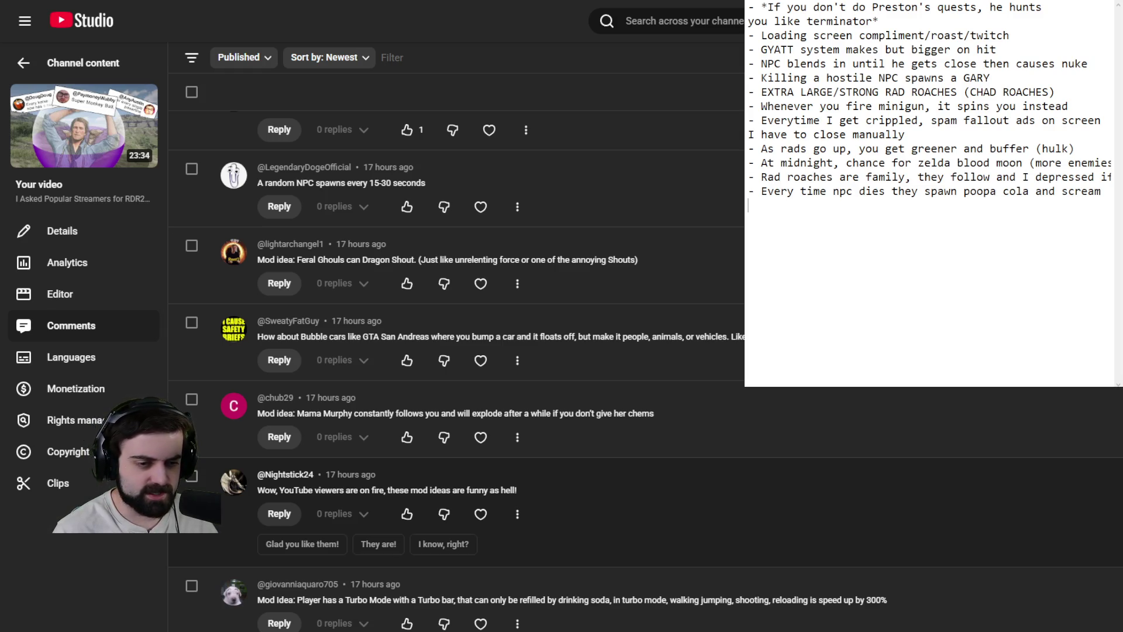
pyautogui.scroll(-3, 457, 369)
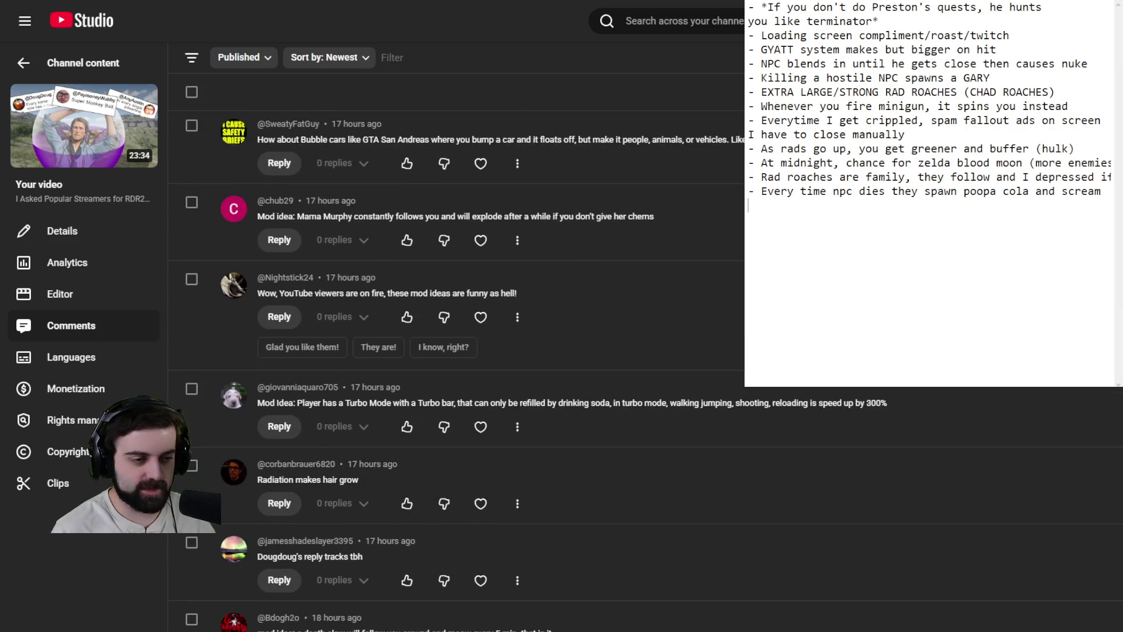
pyautogui.scroll(-3, 468, 351)
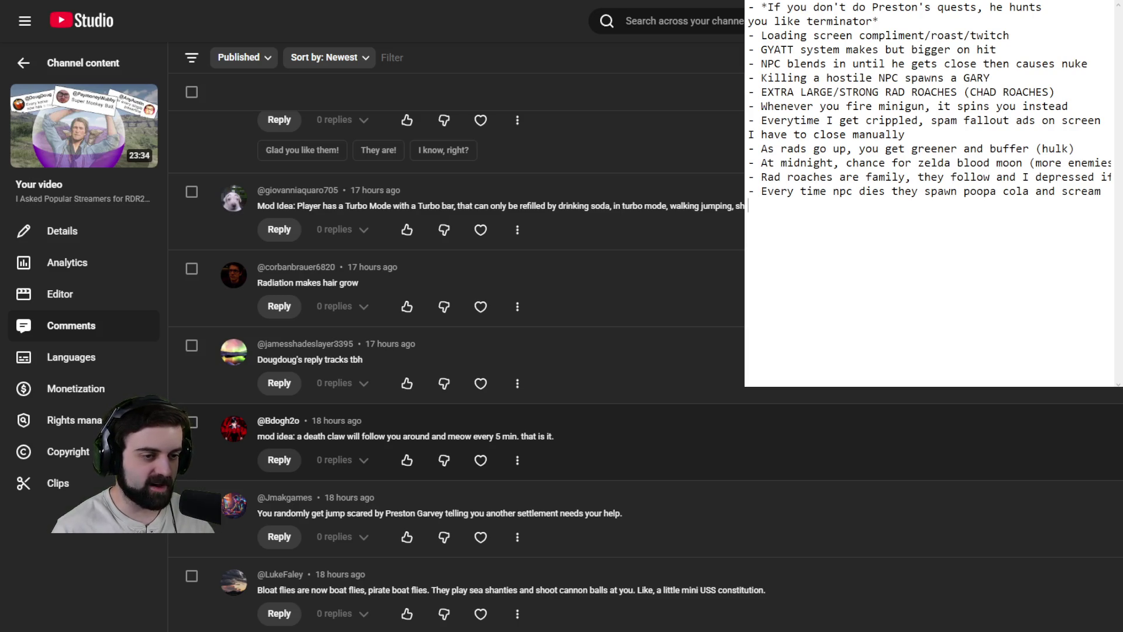
pyautogui.scroll(-1, 468, 445)
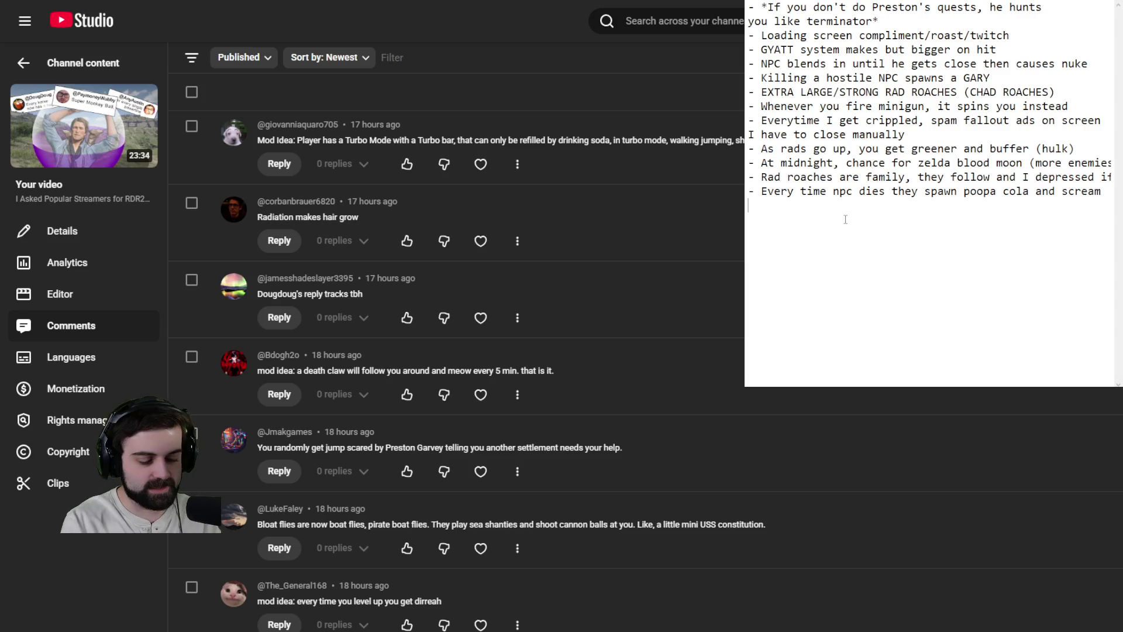
# Step: Add '- When preston appears, it's a jump scare' and begin the 'Bloat flies = boat flies' line
pyautogui.write('- When preston ')
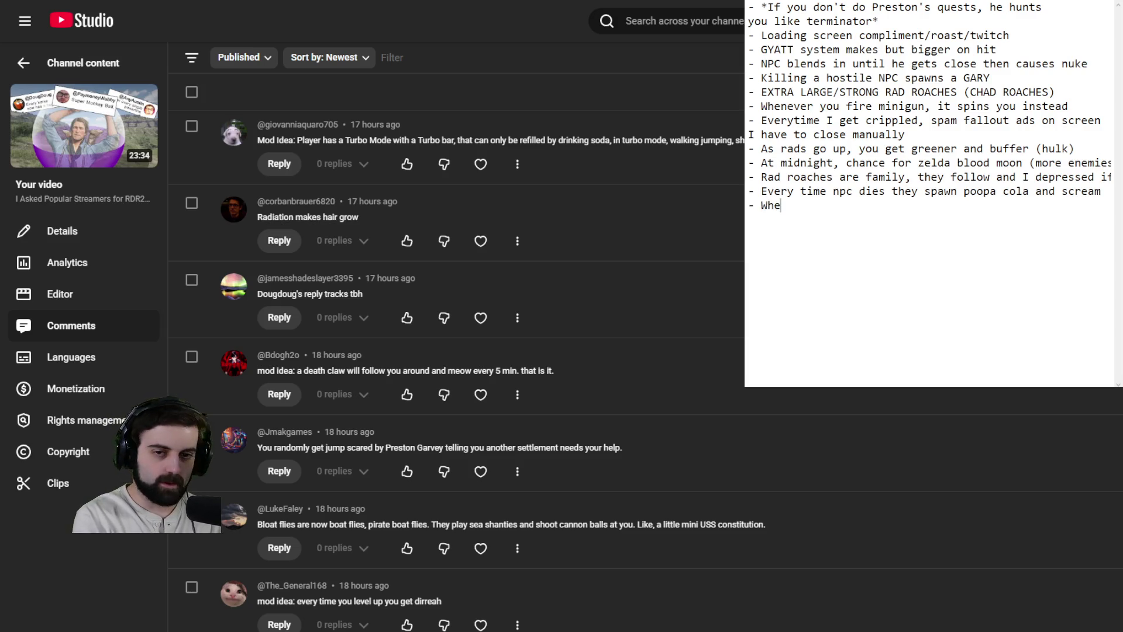
pyautogui.write('appear')
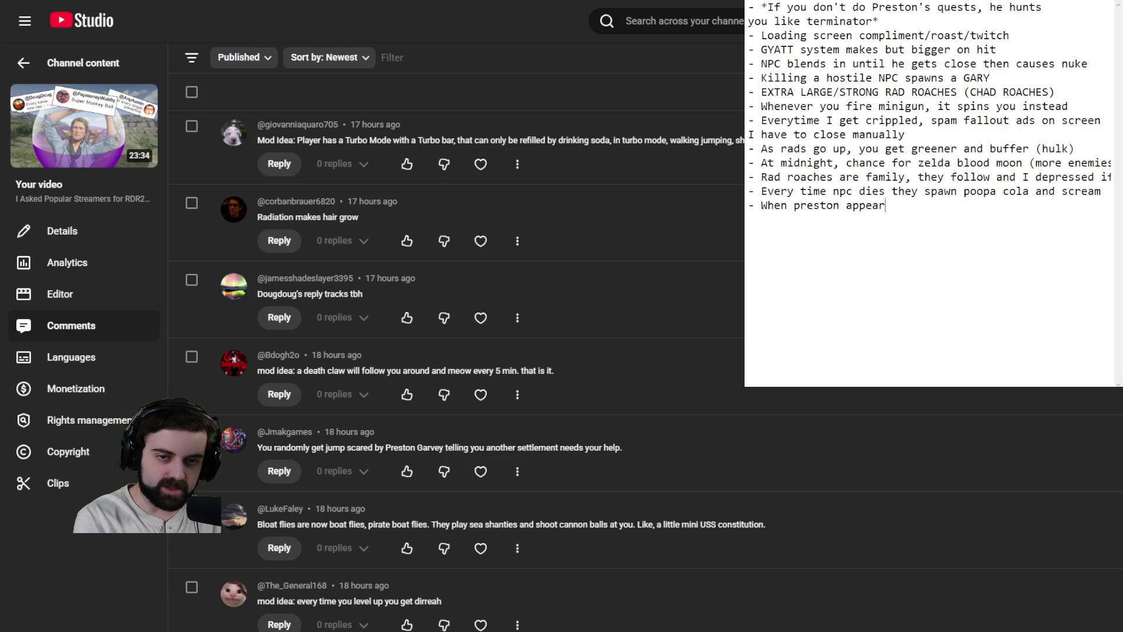
pyautogui.write("s, it's a jump scare")
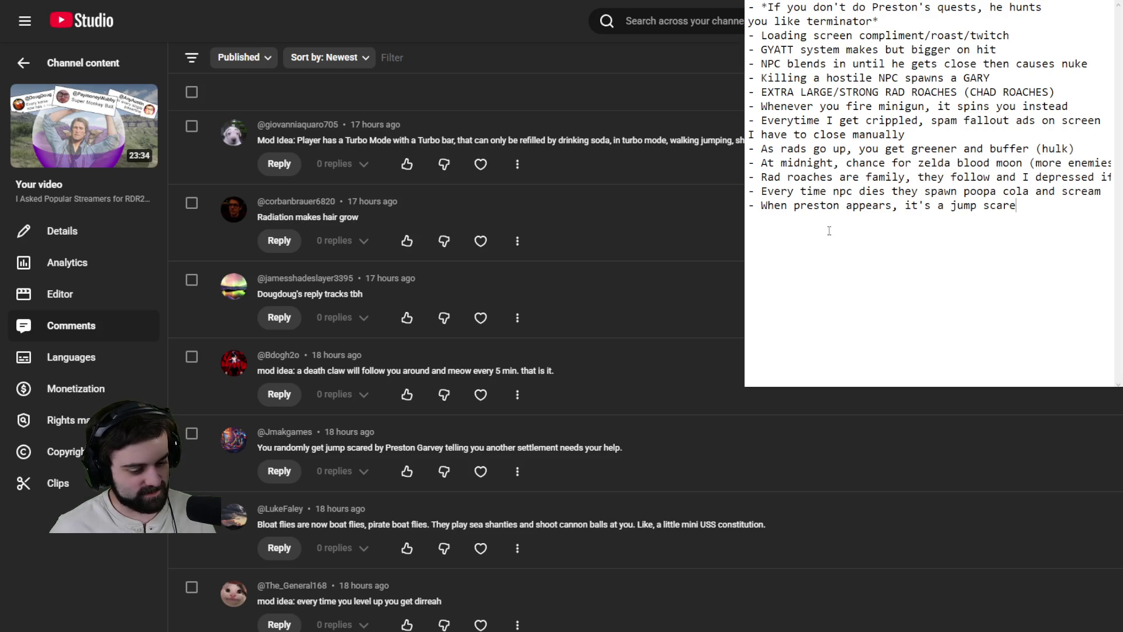
pyautogui.press('Return')
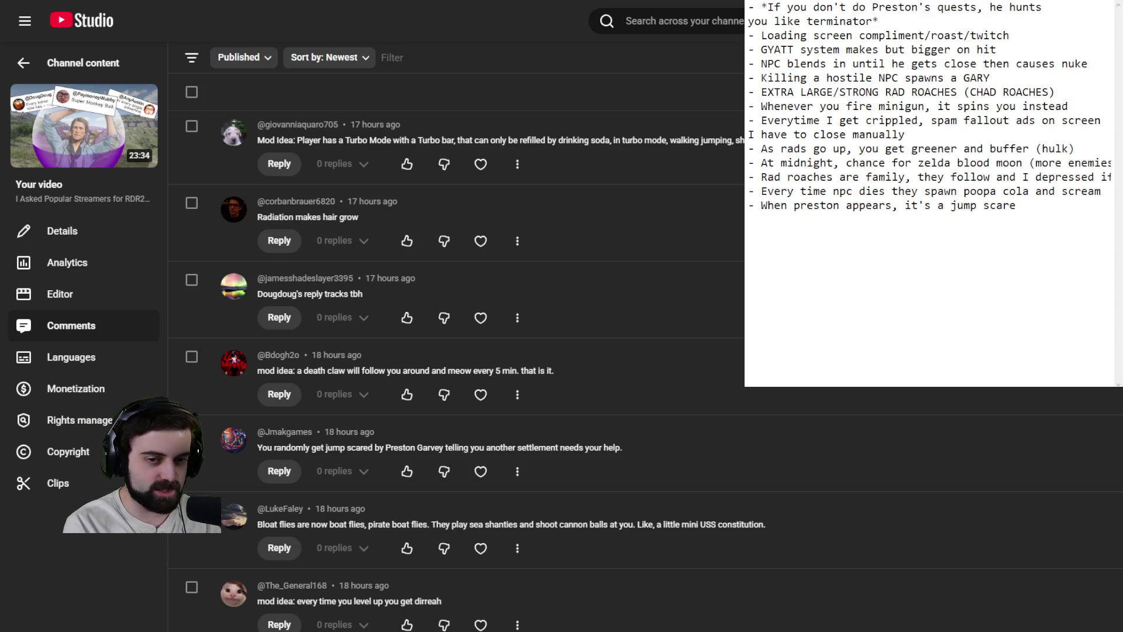
pyautogui.write('- ')
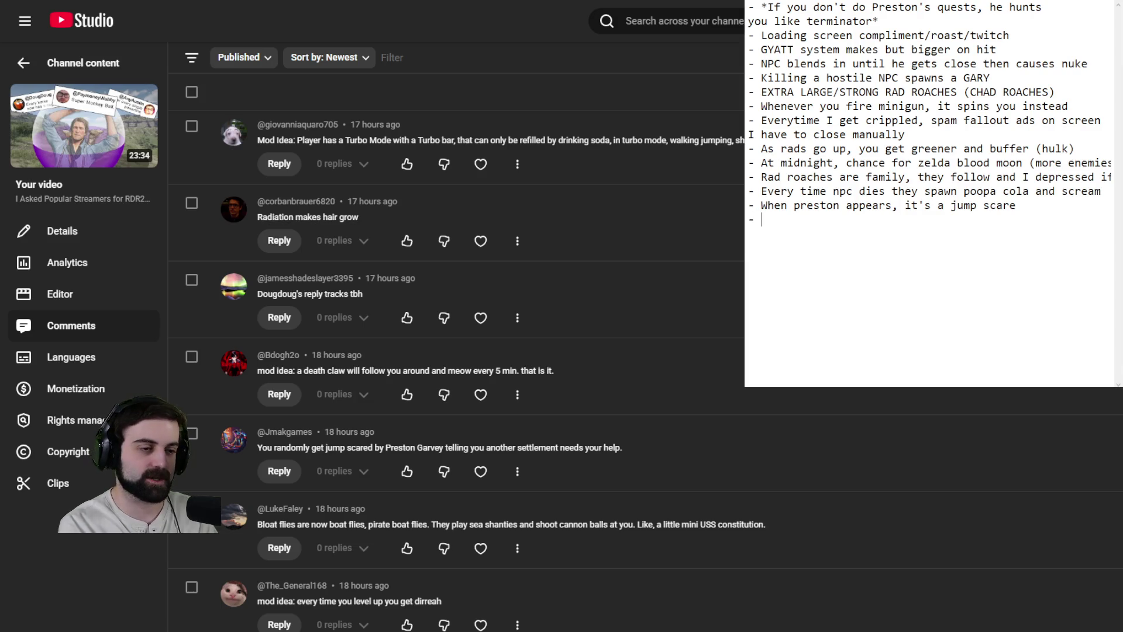
pyautogui.write('Bloat')
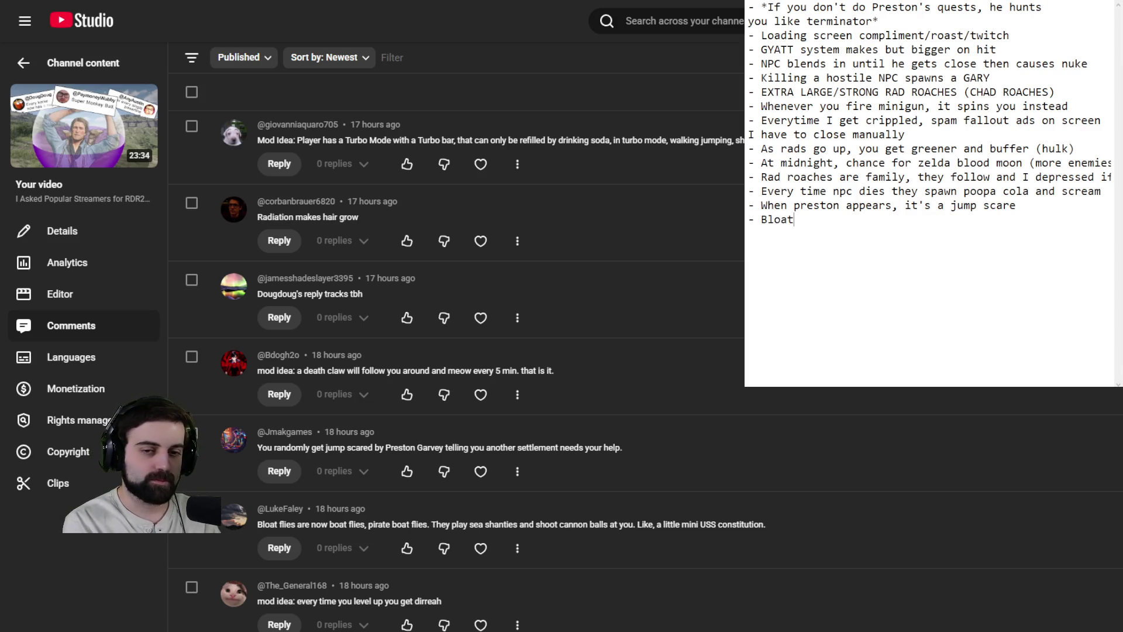
pyautogui.write(' flies = boat flies.')
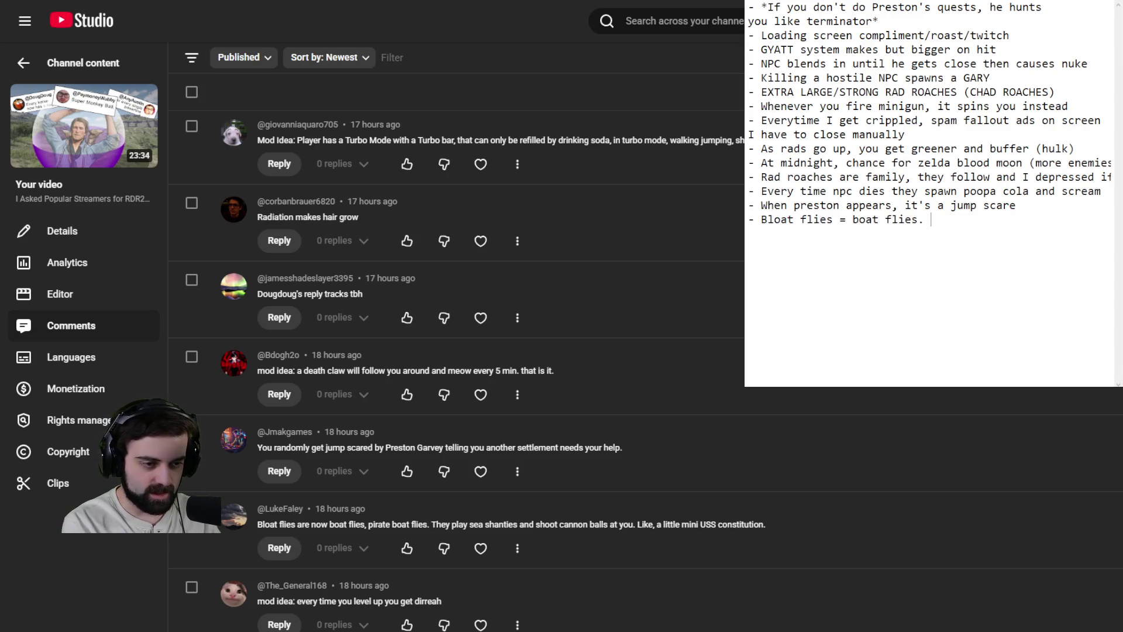
pyautogui.write('B')
pyautogui.write('oat mo')
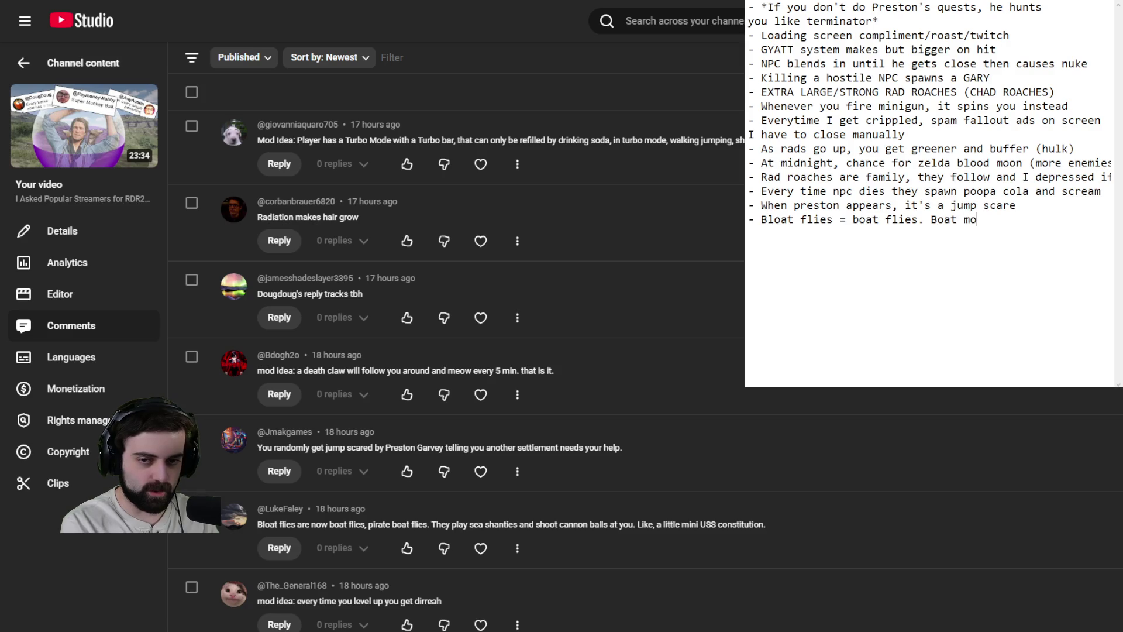
pyautogui.write('del, sea shanties,')
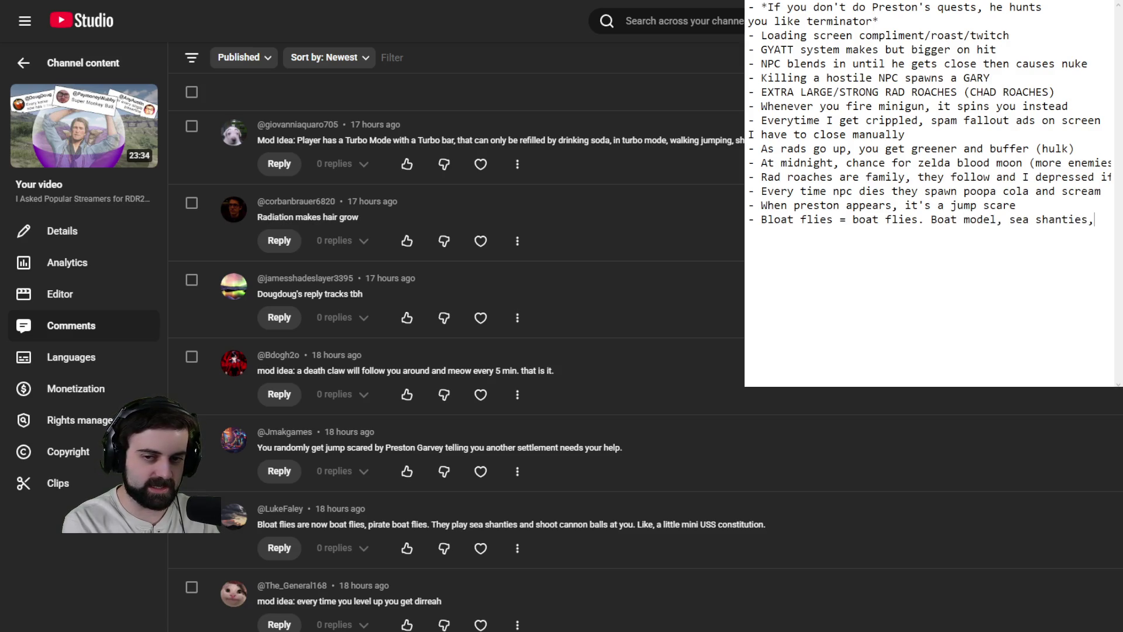
pyautogui.write('shoot')
# Step: Finish the bloat flies idea by continuing it with 'cannonballs' on the next line
pyautogui.press('Return')
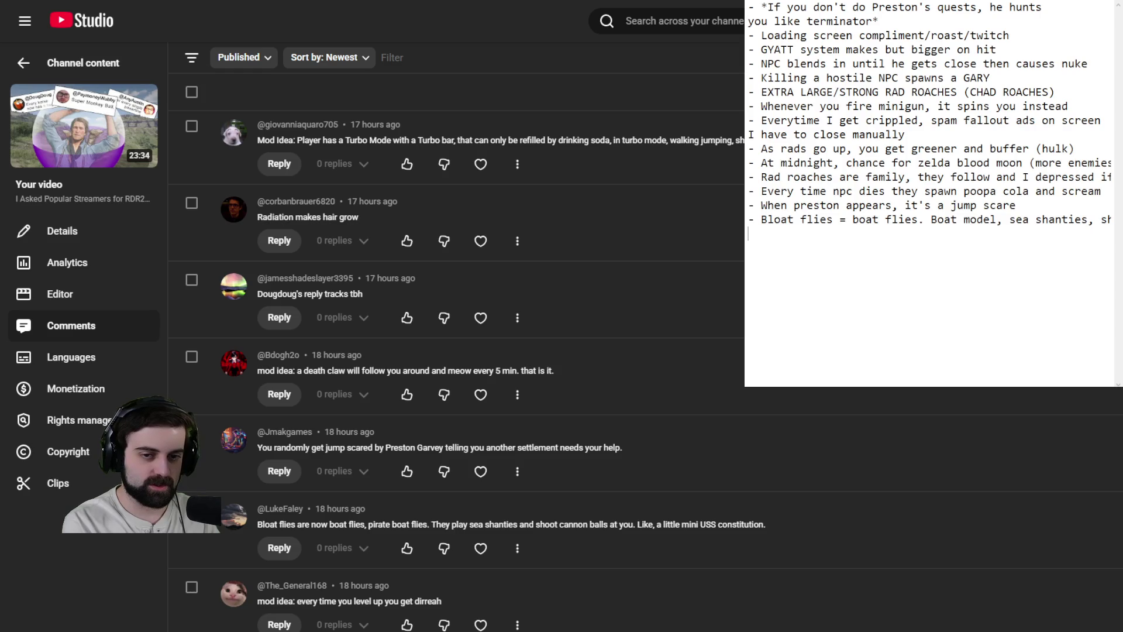
pyautogui.write('cannonballs')
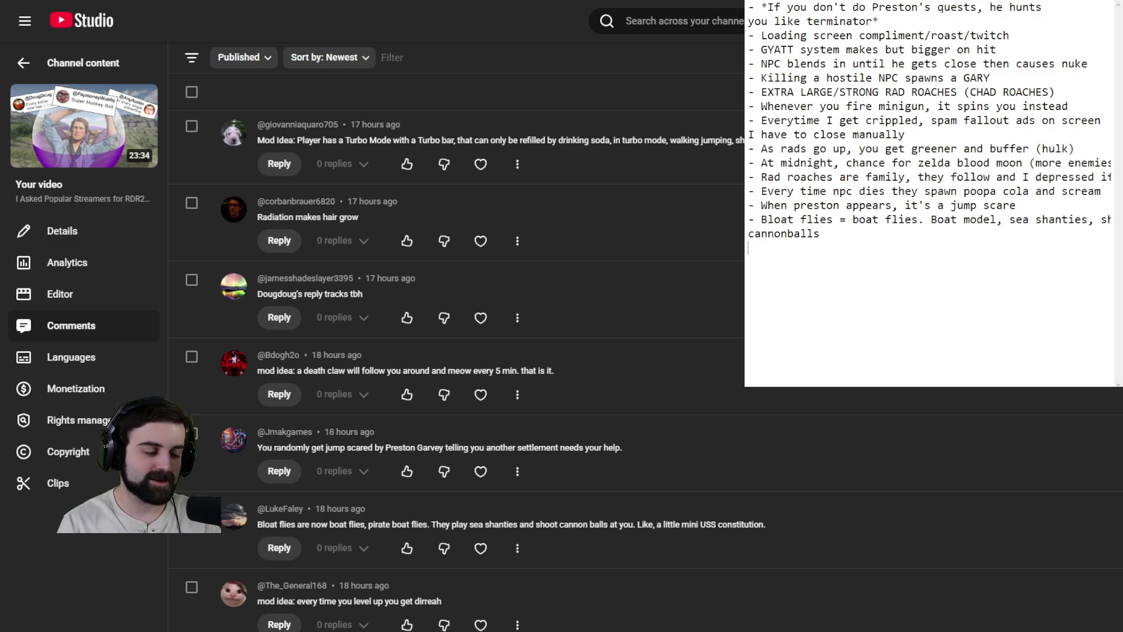
pyautogui.scroll(-7, 456, 370)
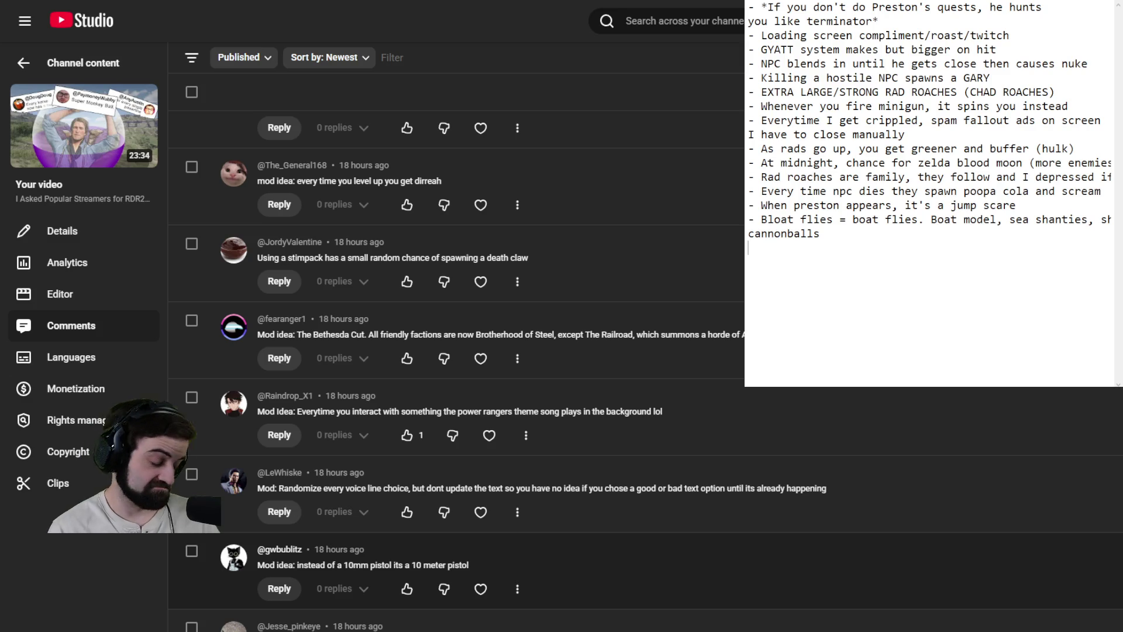
# Step: Write the line '- 10mm pistol = 10 meter pistol'
pyautogui.write('- 10mm pist')
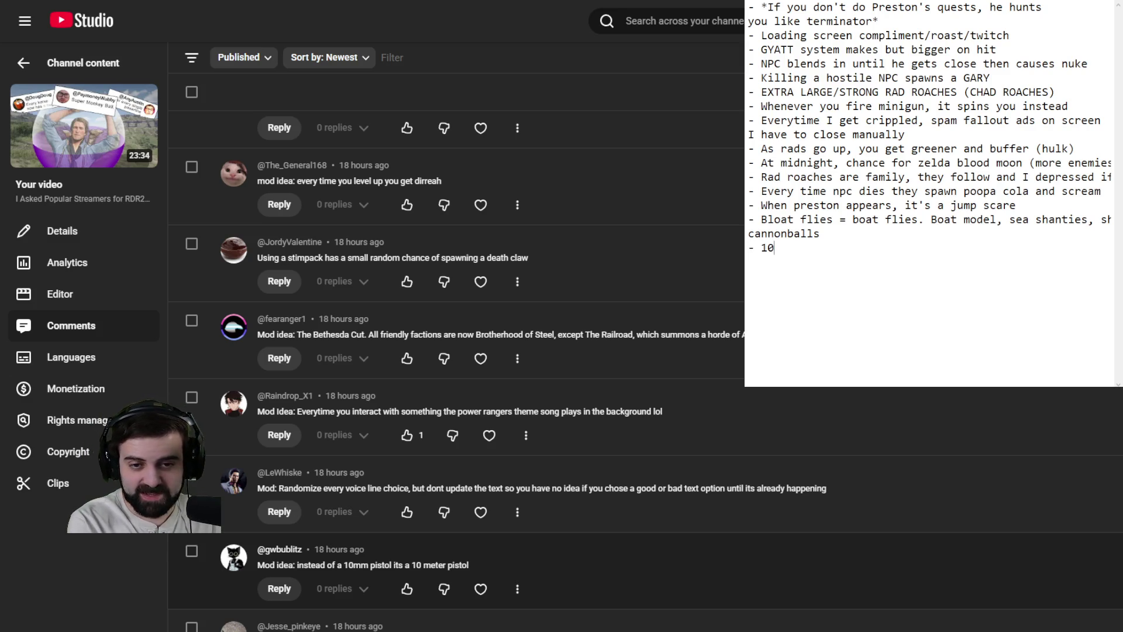
pyautogui.write('ol ')
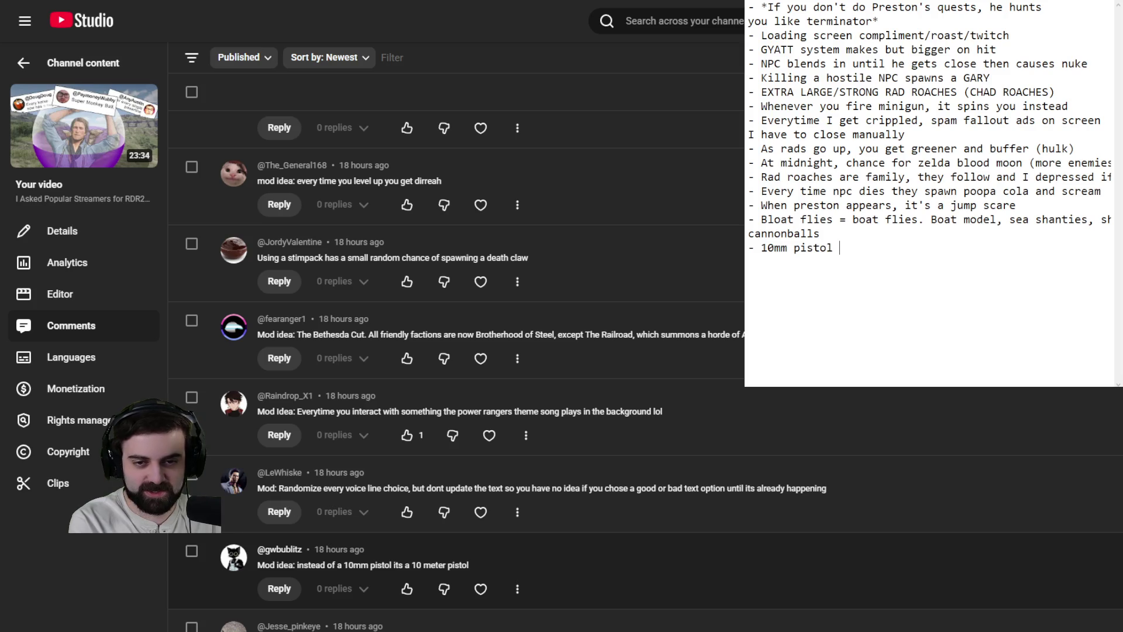
pyautogui.write('= 10 meter pistol')
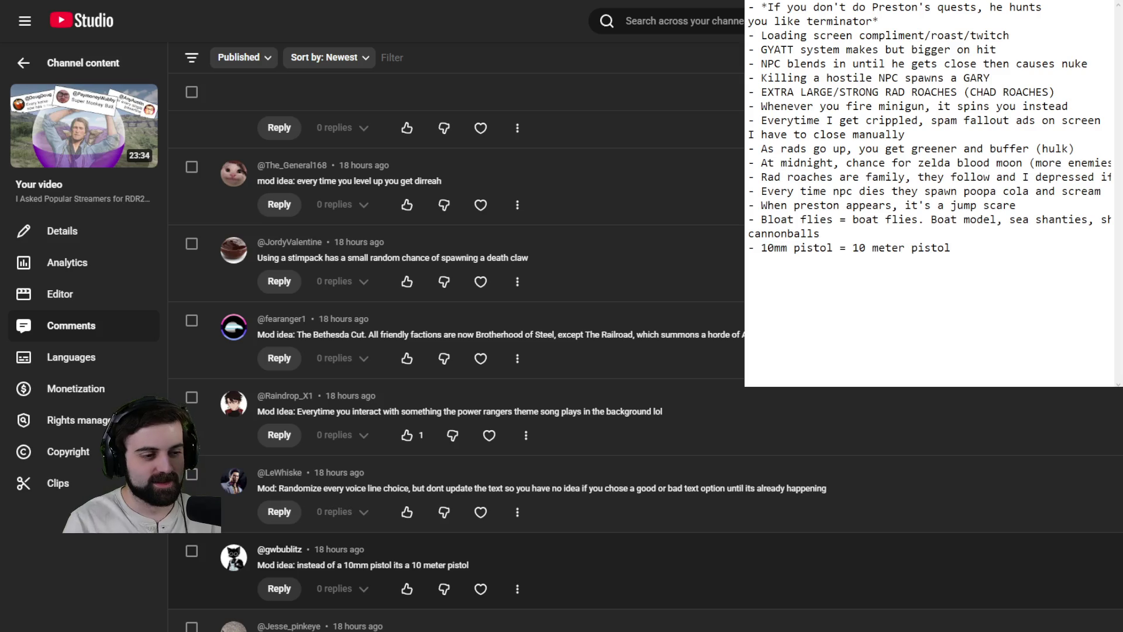
pyautogui.scroll(-4, 457, 351)
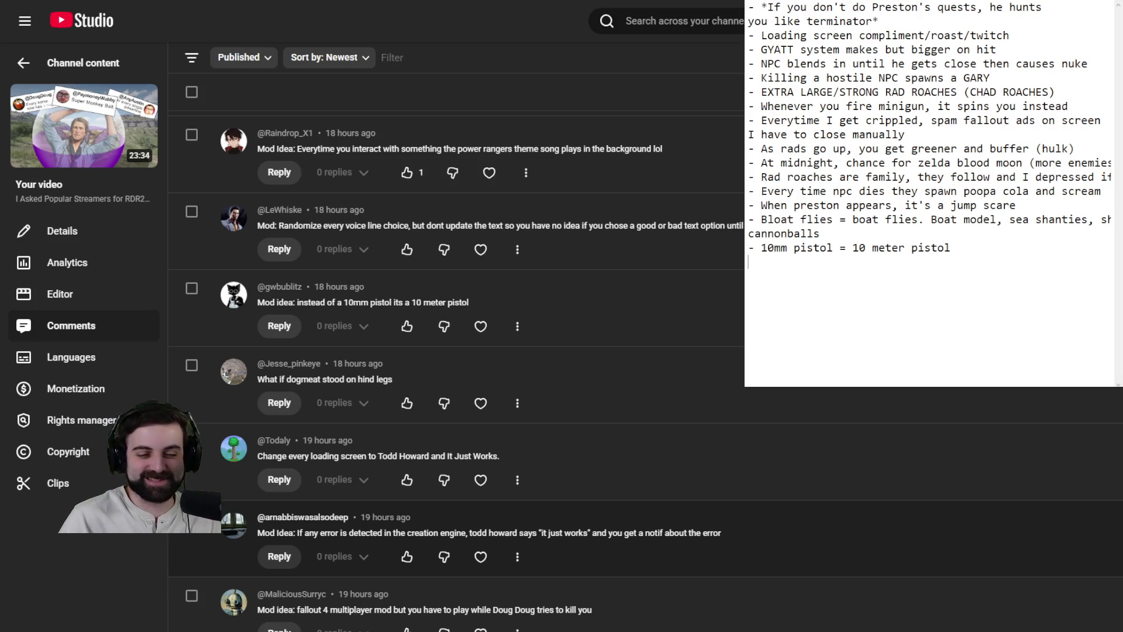
# Step: Add '- Everytime you pull out a weapon, zoom in on face and say "It's Fallout Time"'
pyautogui.write('- ')
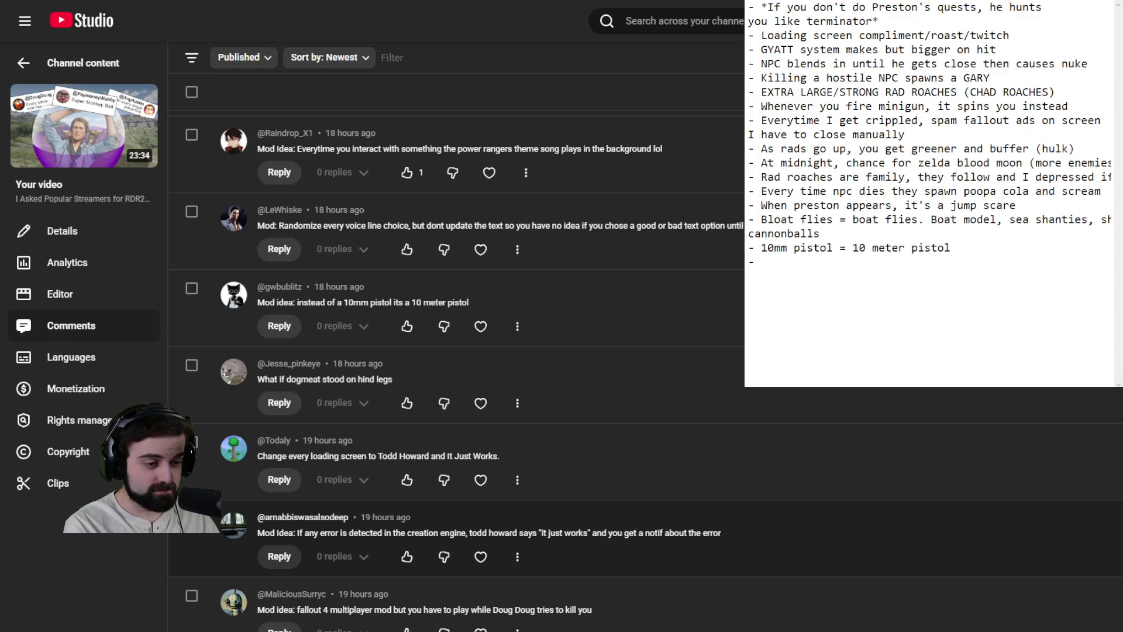
pyautogui.write('Everytime you')
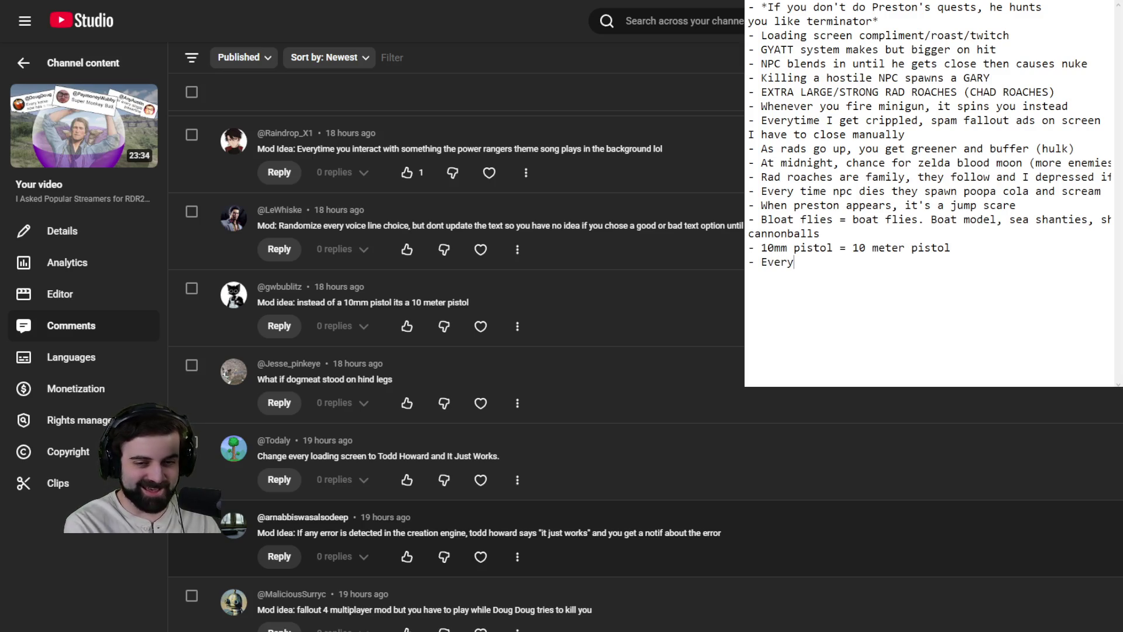
pyautogui.write(' pull ou')
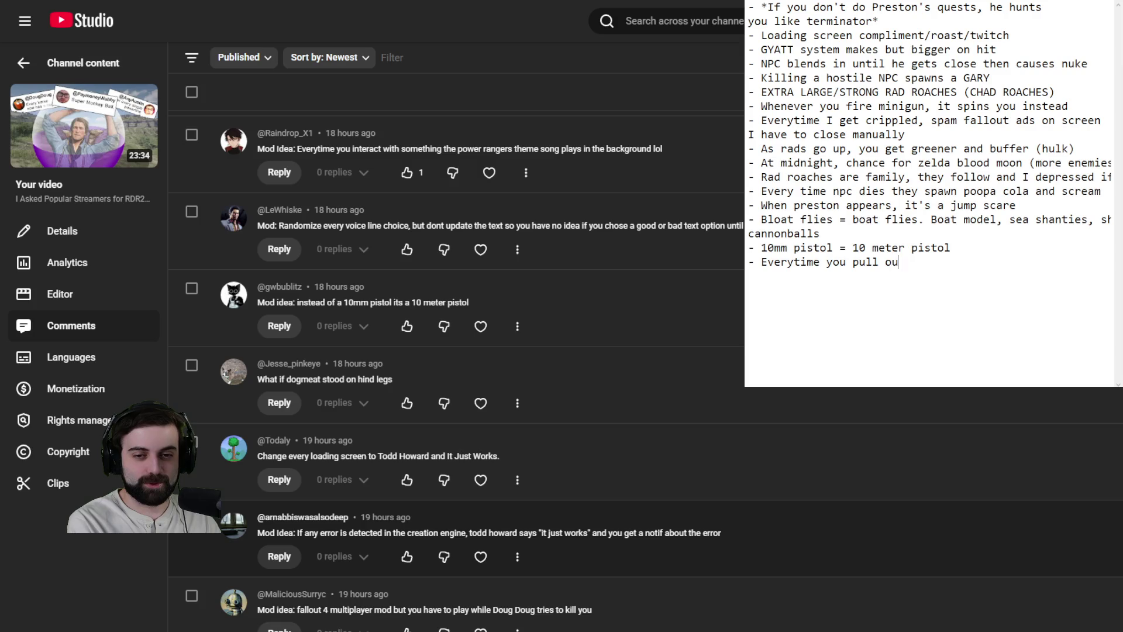
pyautogui.write('t a weapon, zo')
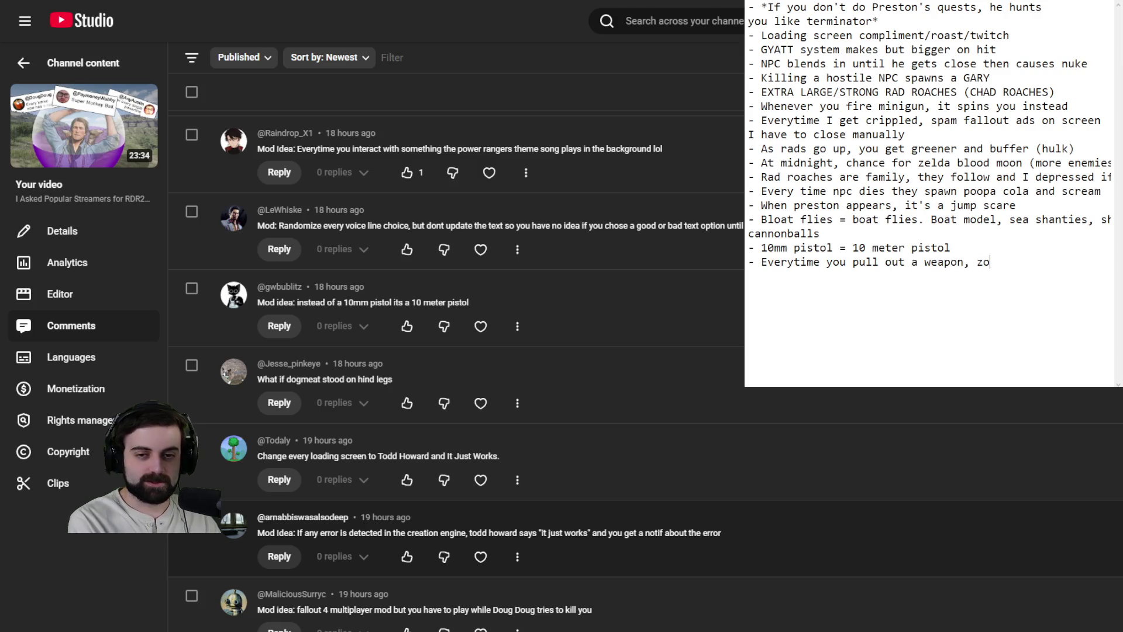
pyautogui.write('om in on face and say')
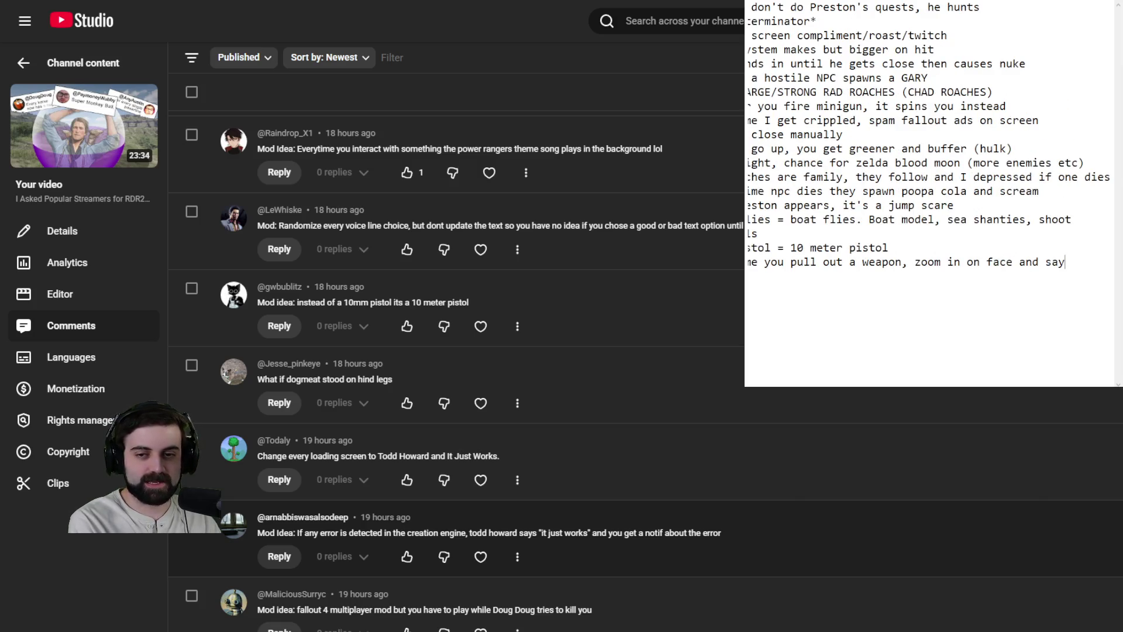
pyautogui.write(' "It\'s ')
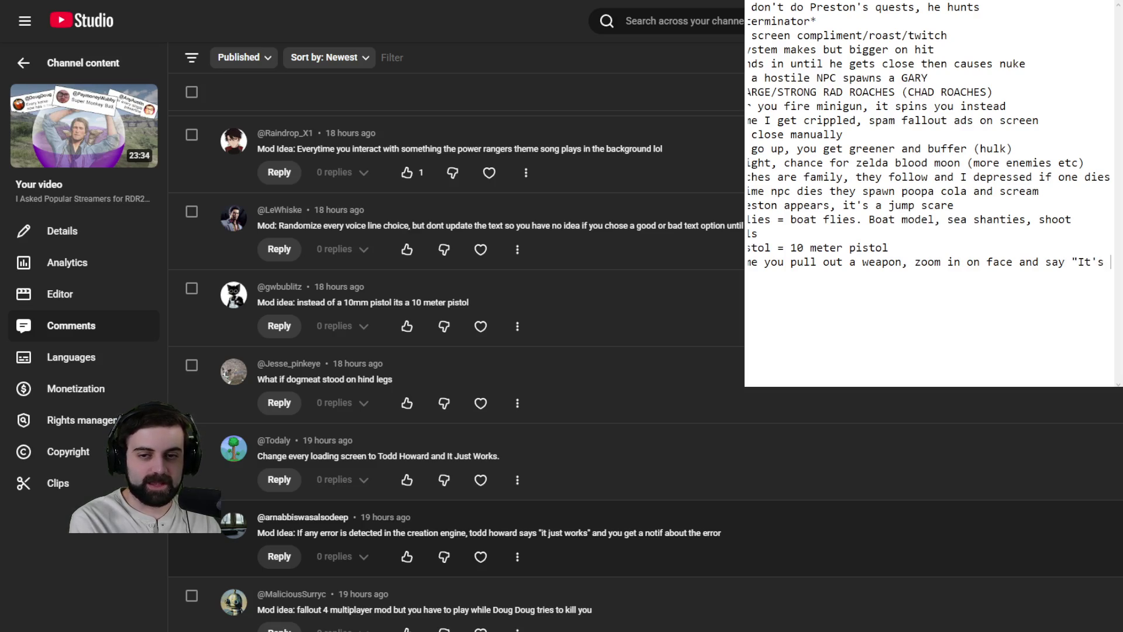
pyautogui.write('Fallout Time"')
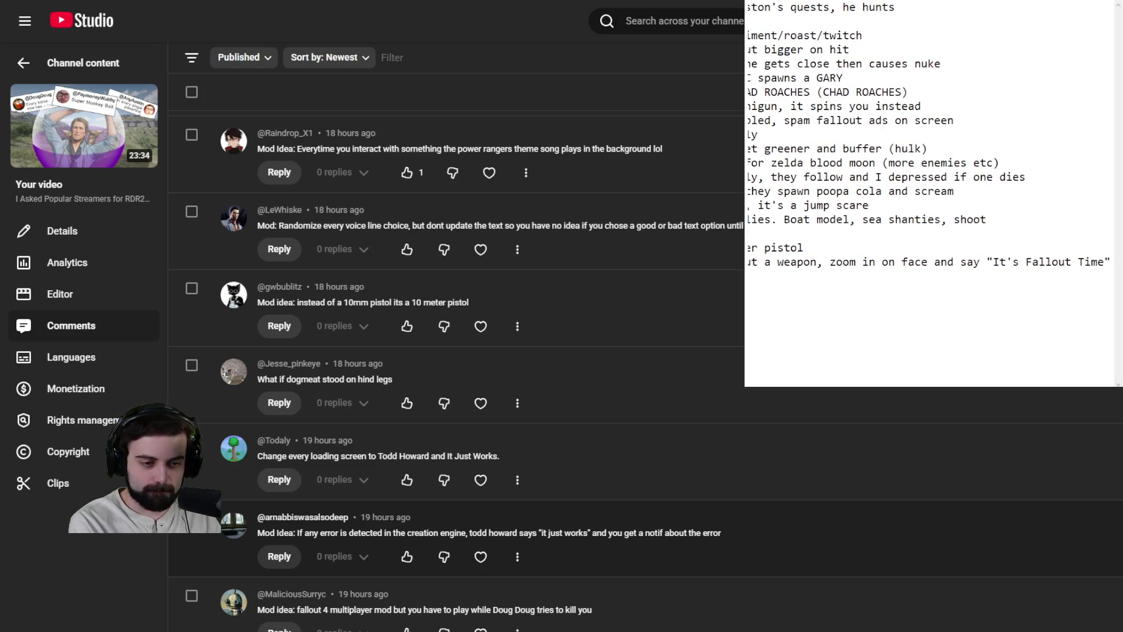
pyautogui.press('Return')
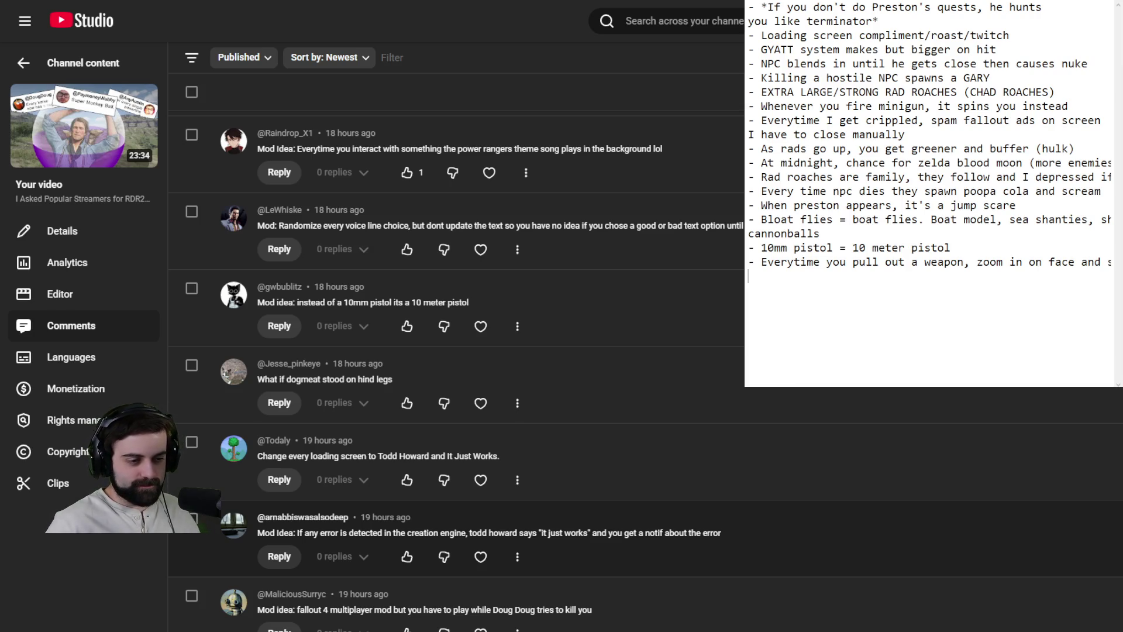
pyautogui.scroll(-4, 457, 351)
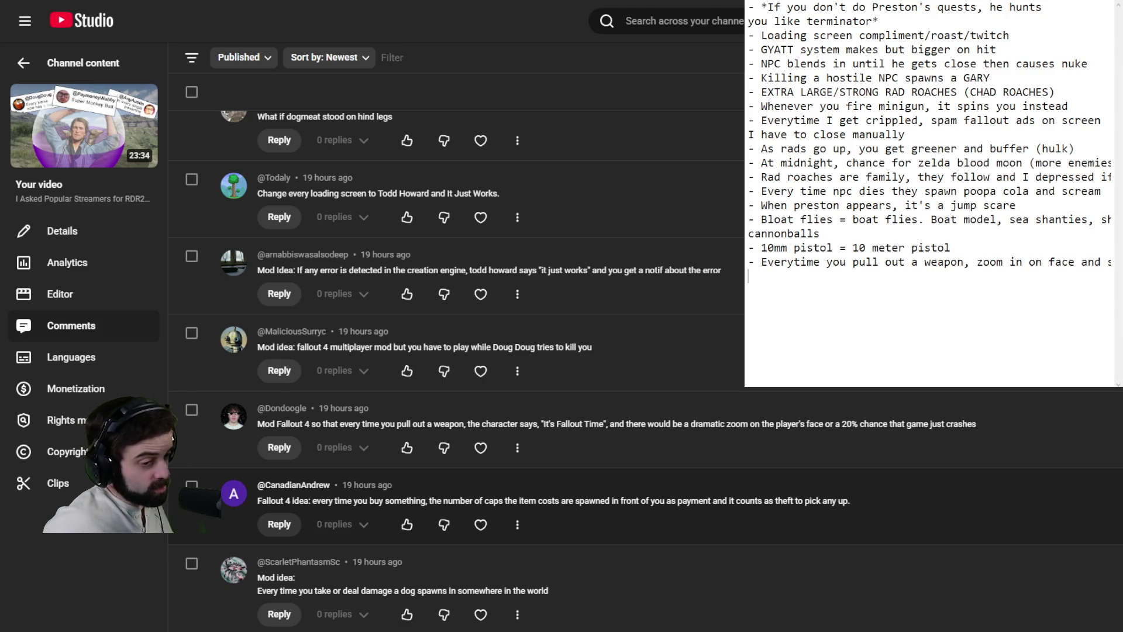
# Step: Scroll down the comments and expand the Nukeroach comment with Read more
pyautogui.scroll(-5, 468, 352)
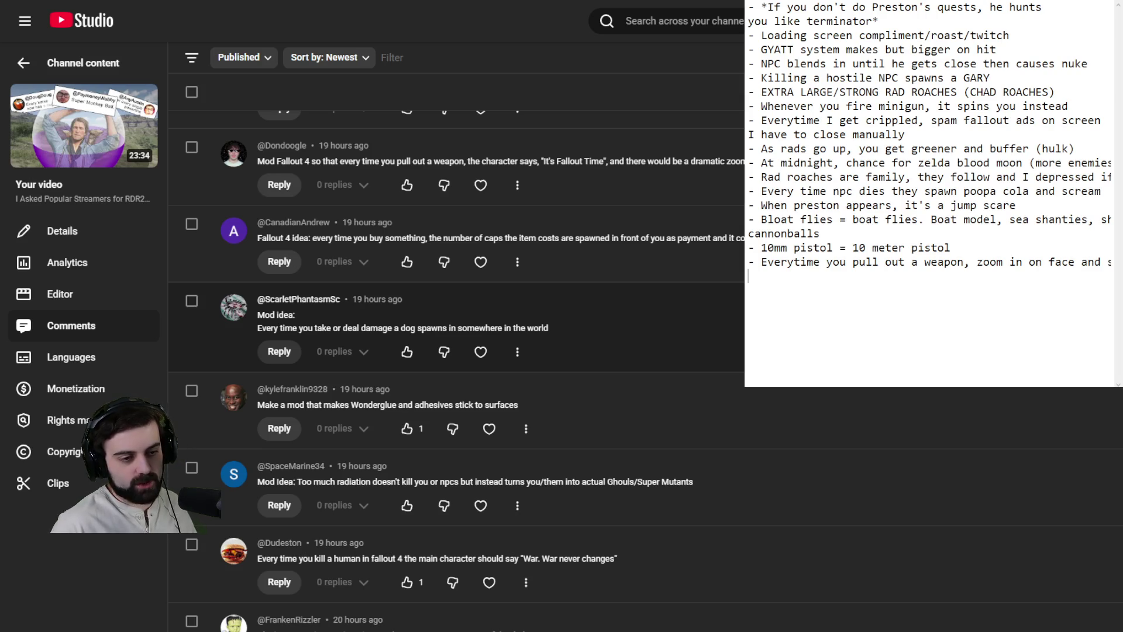
pyautogui.scroll(-7, 457, 369)
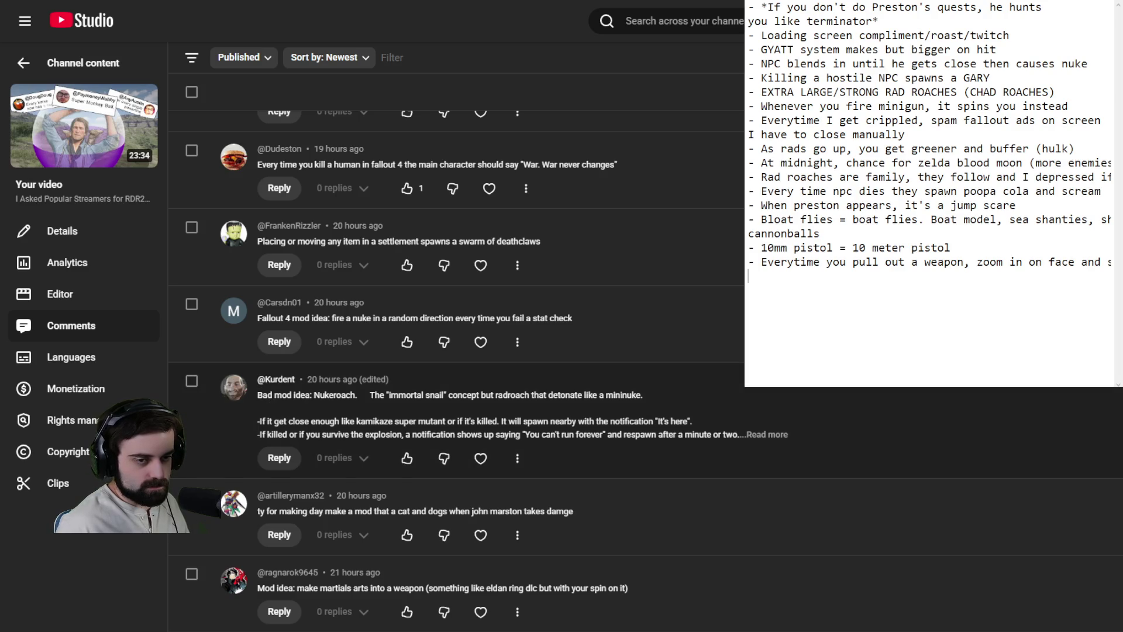
pyautogui.click(767, 434)
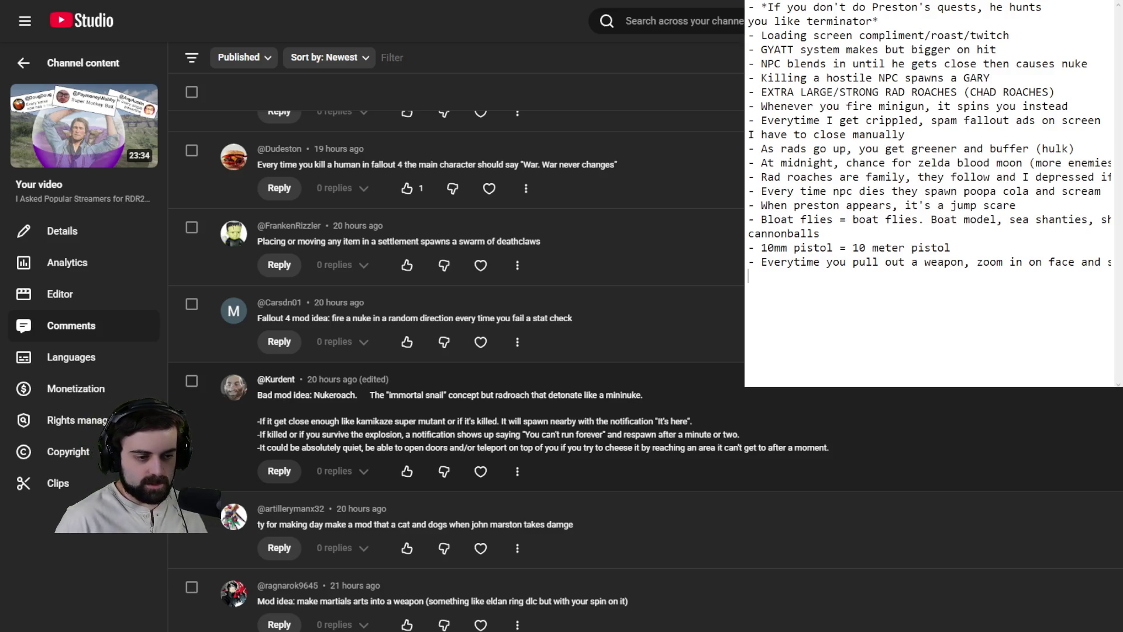
pyautogui.scroll(-5, 643, 369)
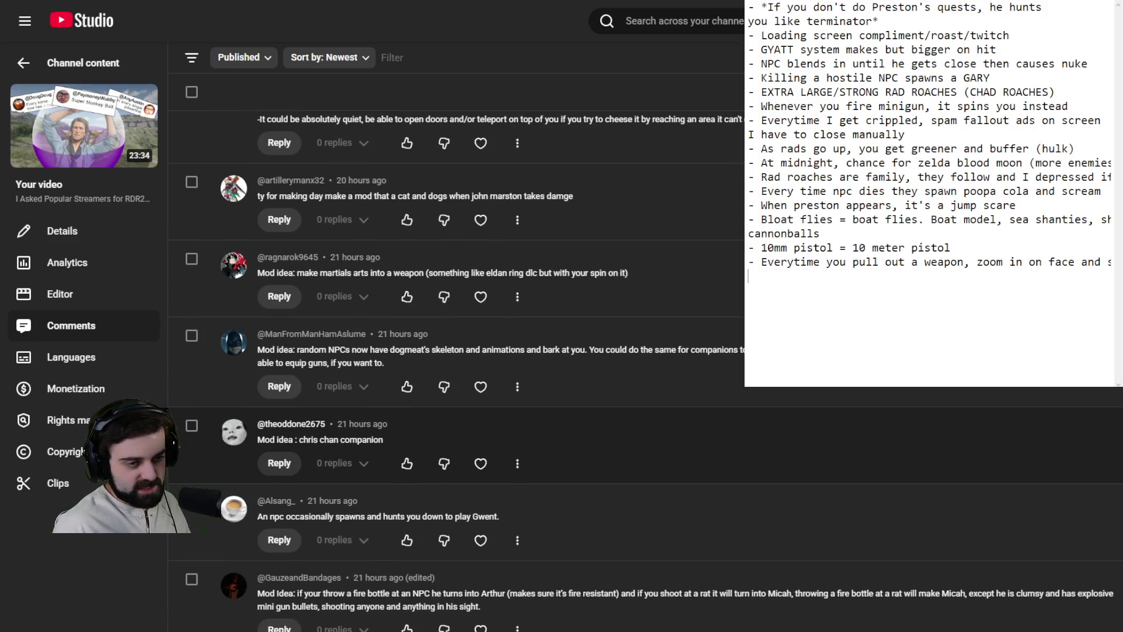
pyautogui.scroll(-1, 586, 450)
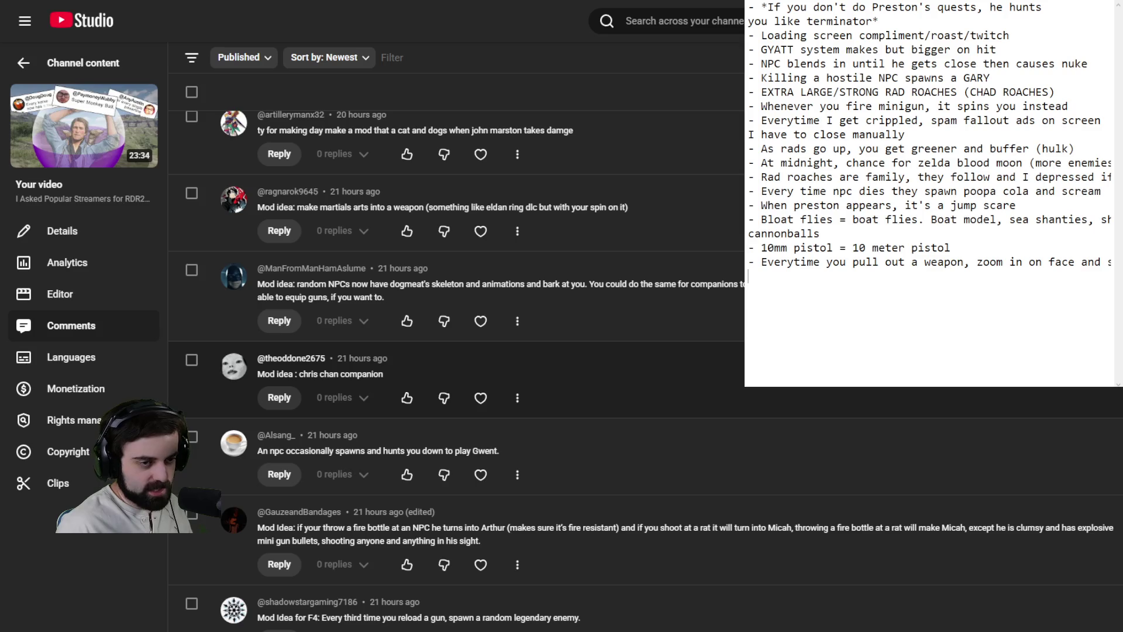
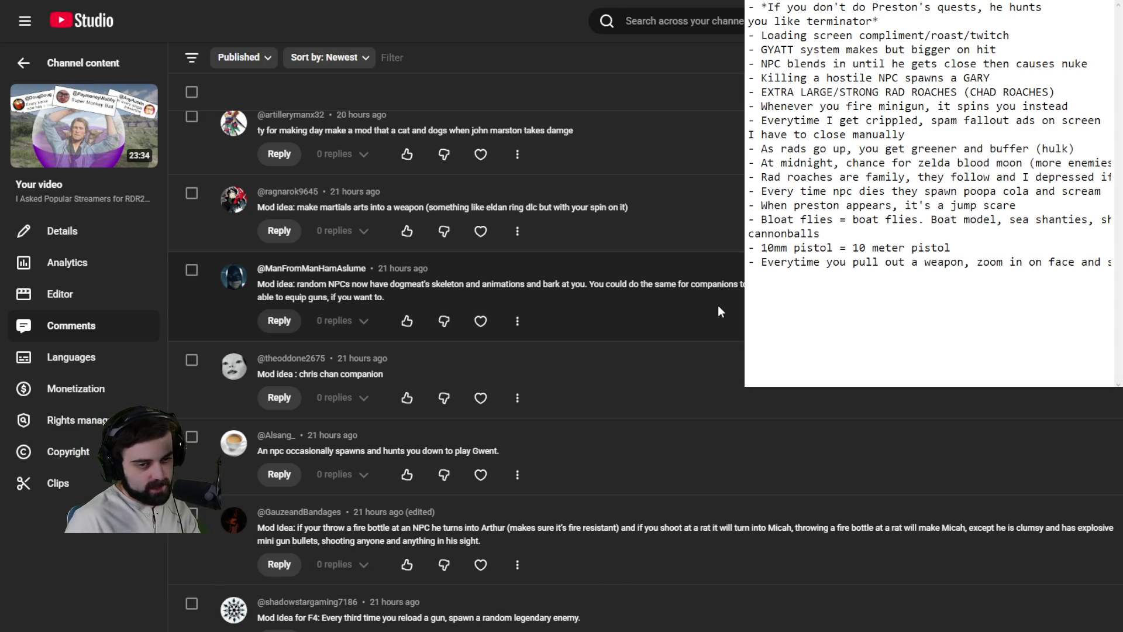
# Step: Scroll down through the YouTube Studio comments to find more mod ideas
pyautogui.scroll(-3, 703, 498)
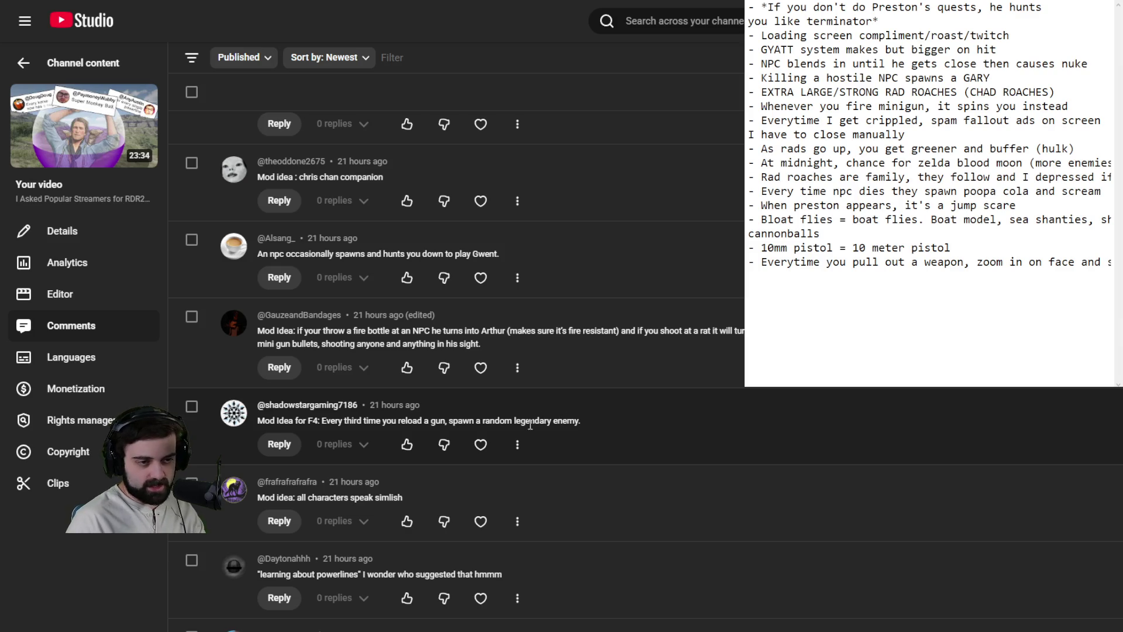
pyautogui.scroll(-2, 532, 431)
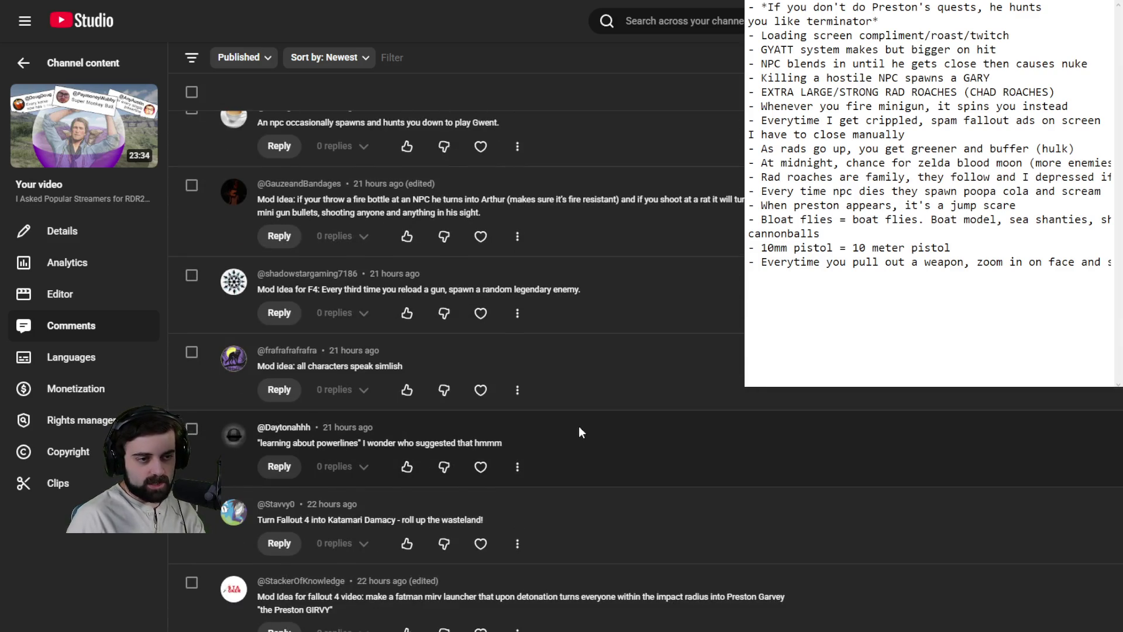
pyautogui.scroll(-1, 579, 412)
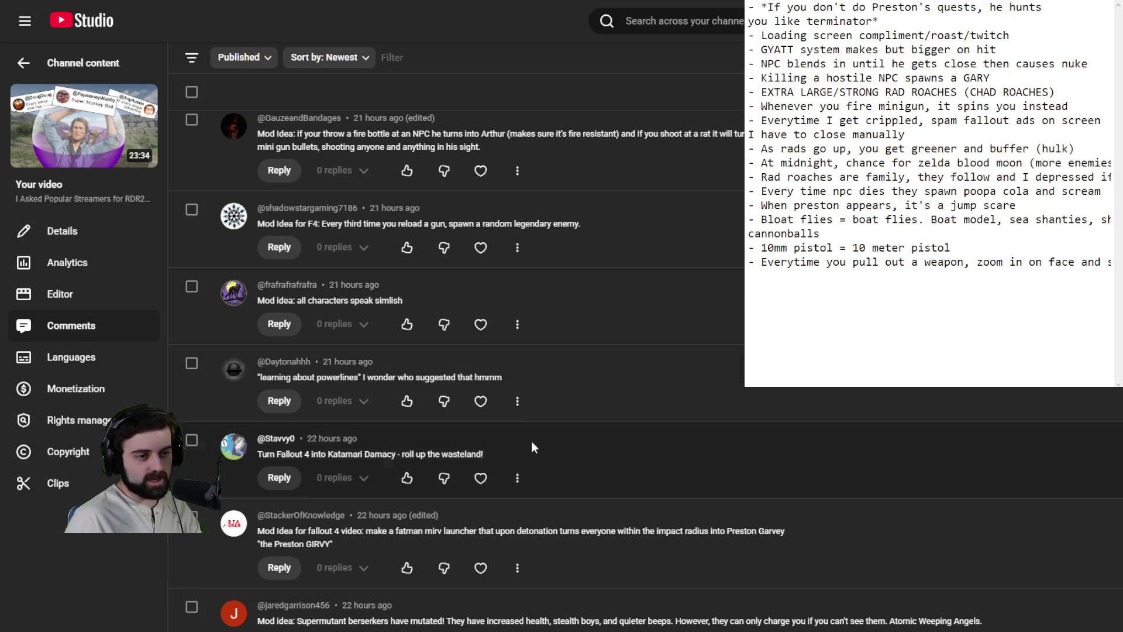
pyautogui.scroll(-2, 543, 469)
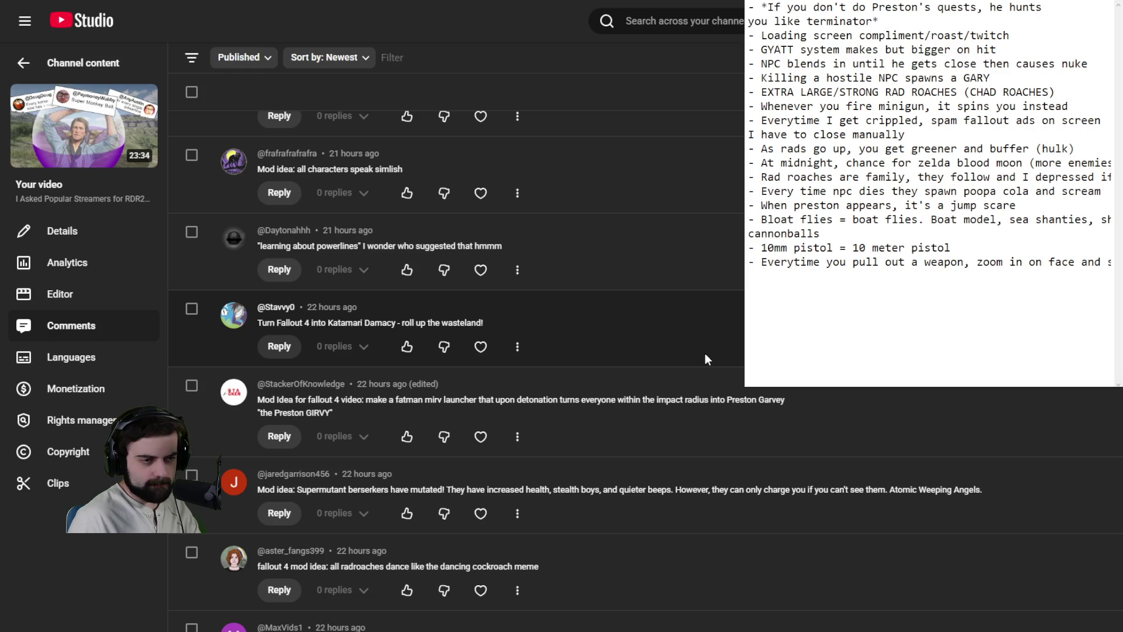
pyautogui.scroll(-3, 702, 356)
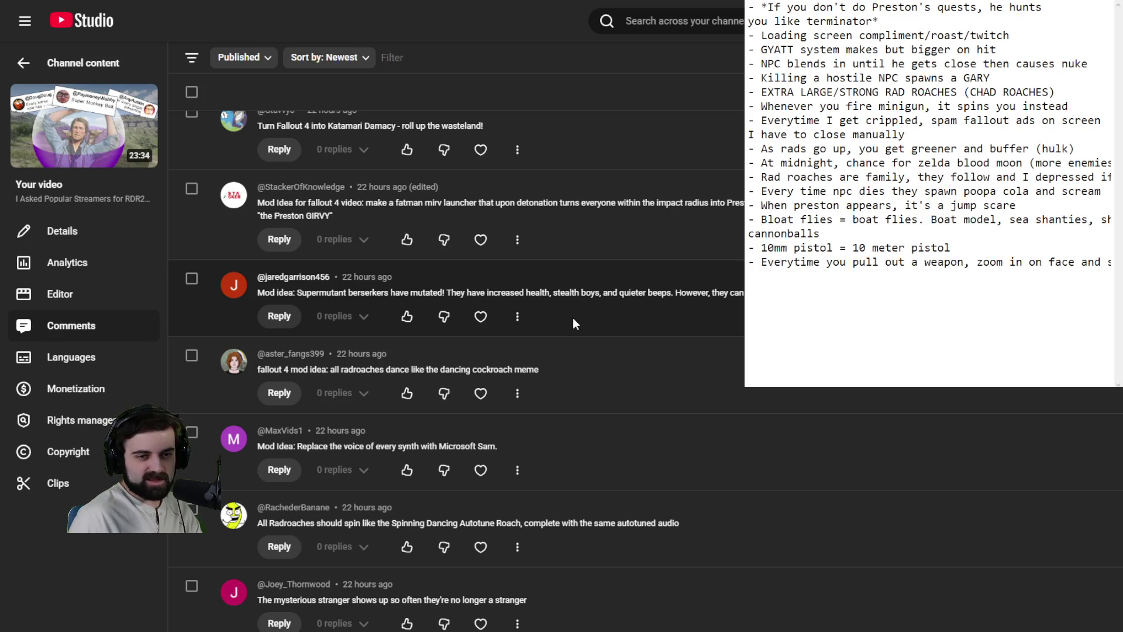
pyautogui.scroll(-2, 574, 319)
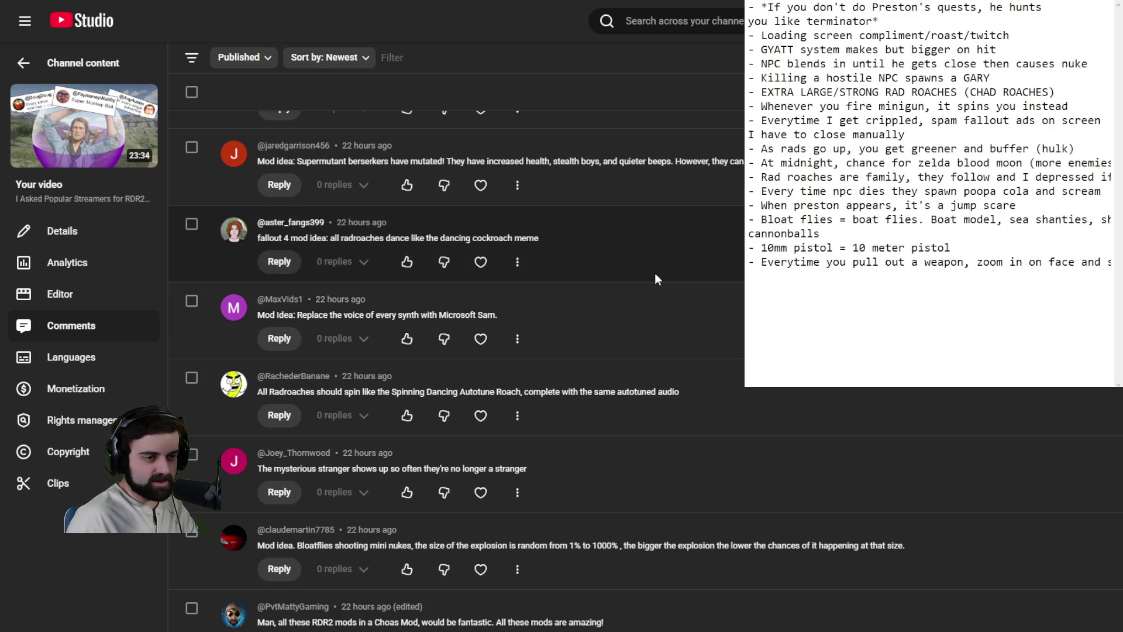
pyautogui.scroll(-1, 654, 272)
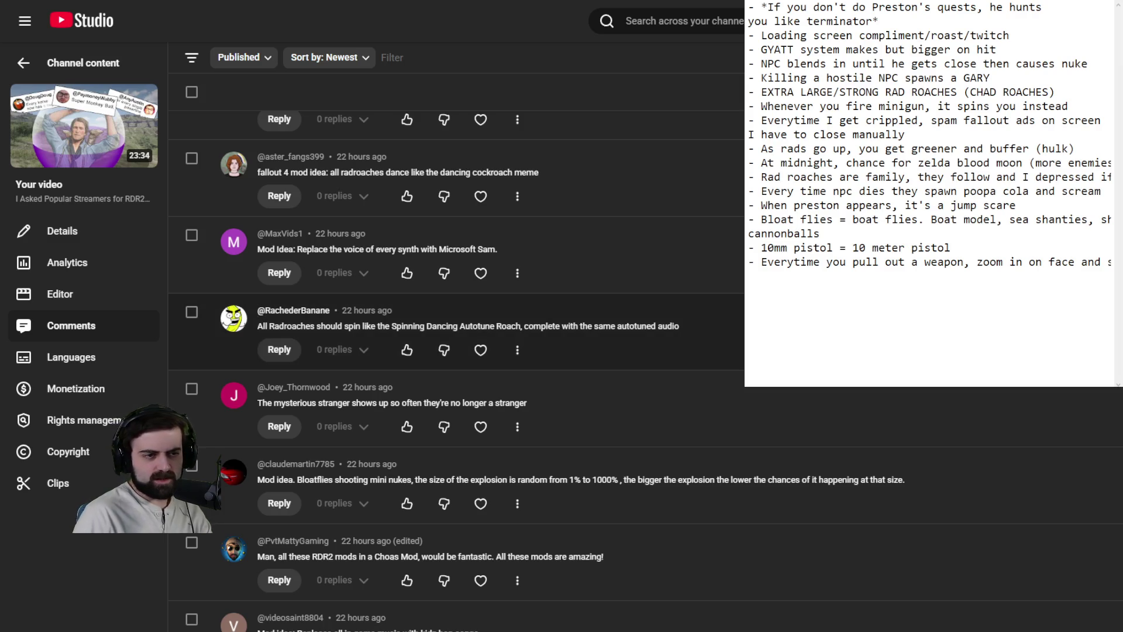
pyautogui.scroll(-1, 734, 301)
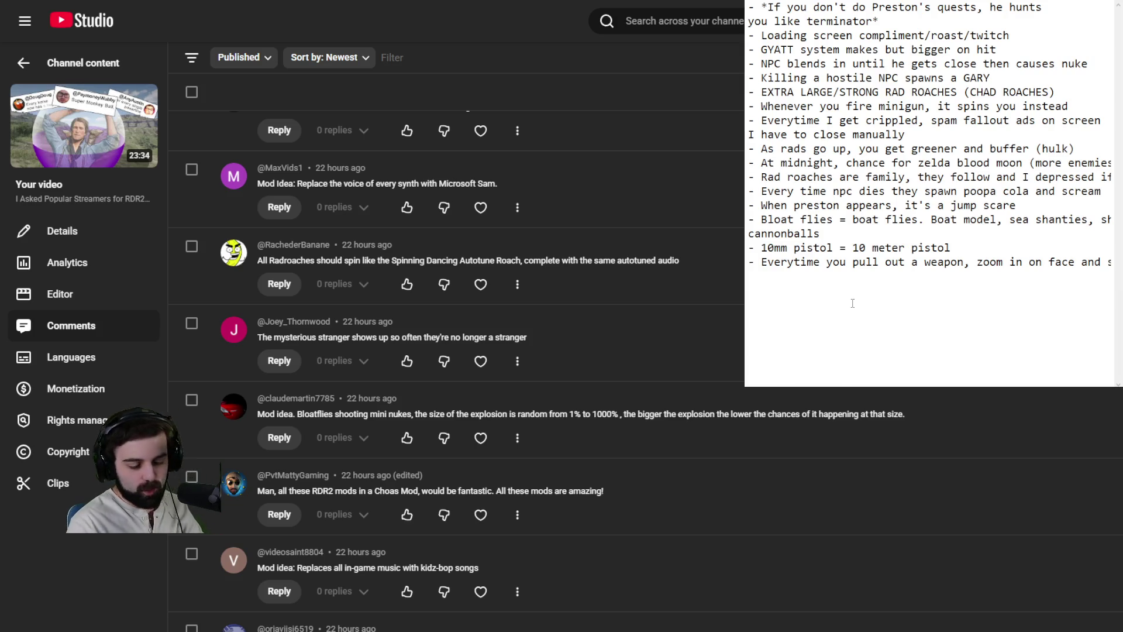
# Step: Add the bullet '- Mysterious stranger is no longer a stranger' followed by an empty line
pyautogui.press('Return')
pyautogui.write('- ')
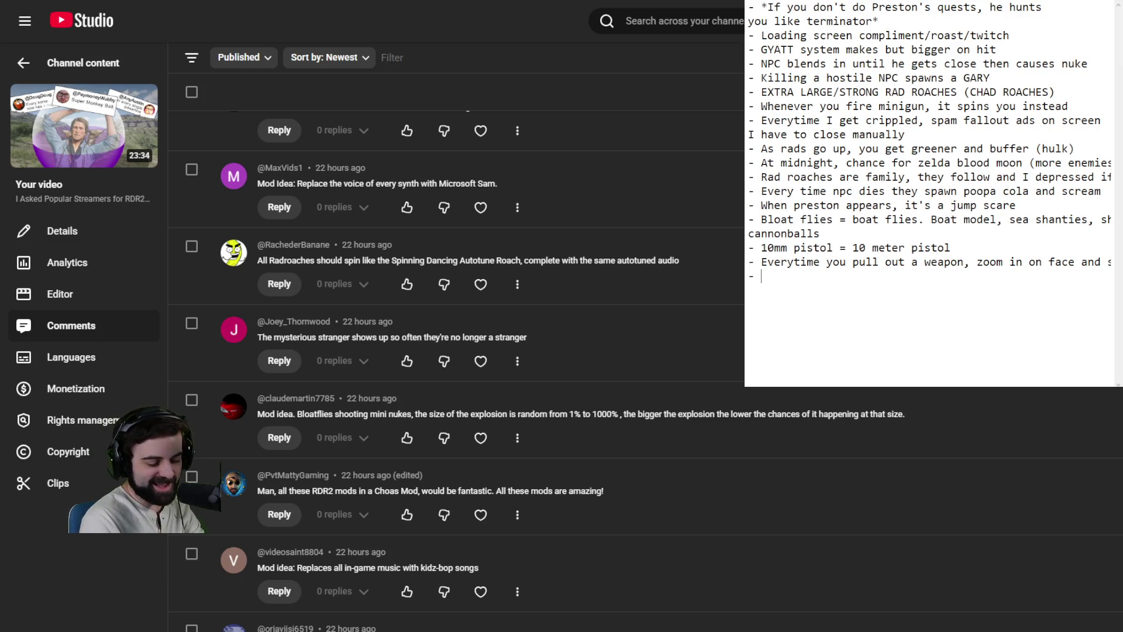
pyautogui.write('Mysterious stran')
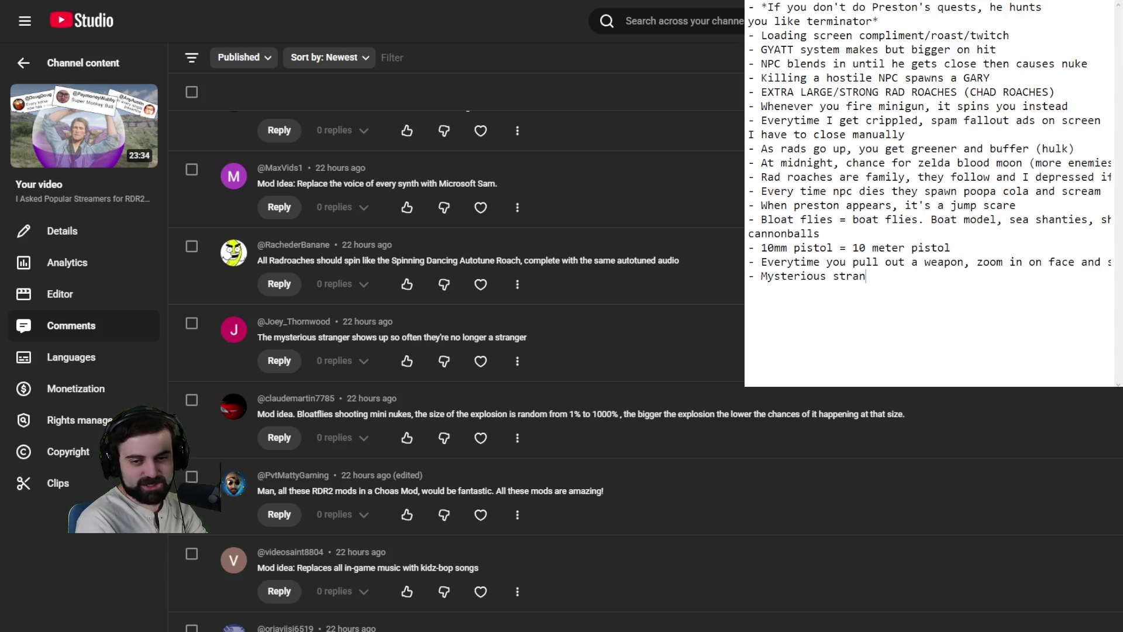
pyautogui.write('ger is no long e')
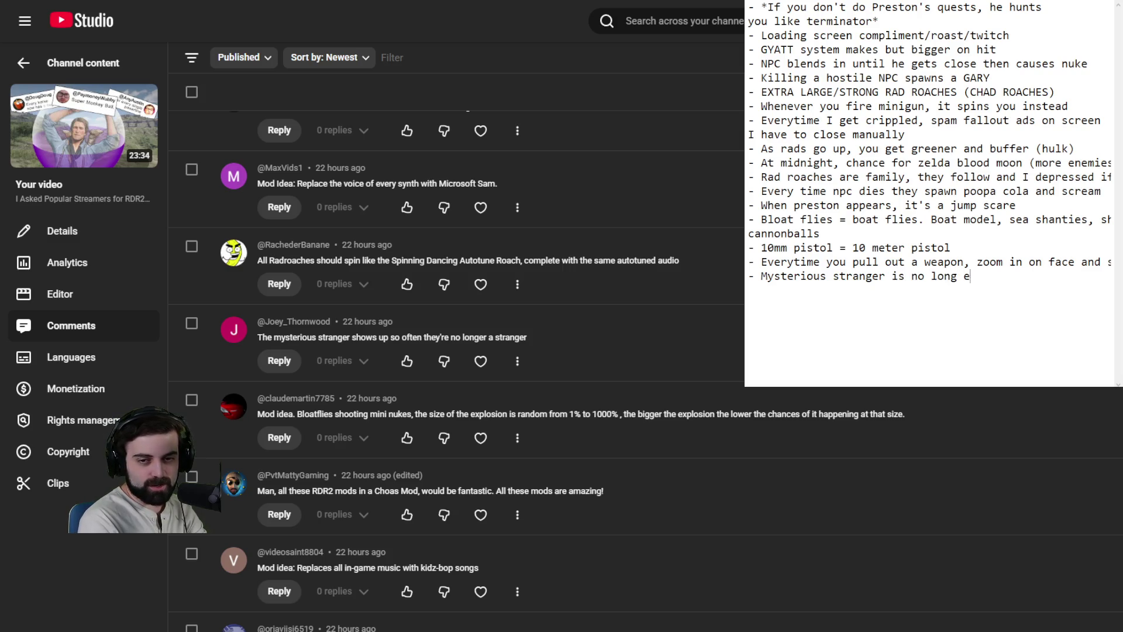
pyautogui.press('BackSpace')
pyautogui.press('BackSpace')
pyautogui.write('er a stranger')
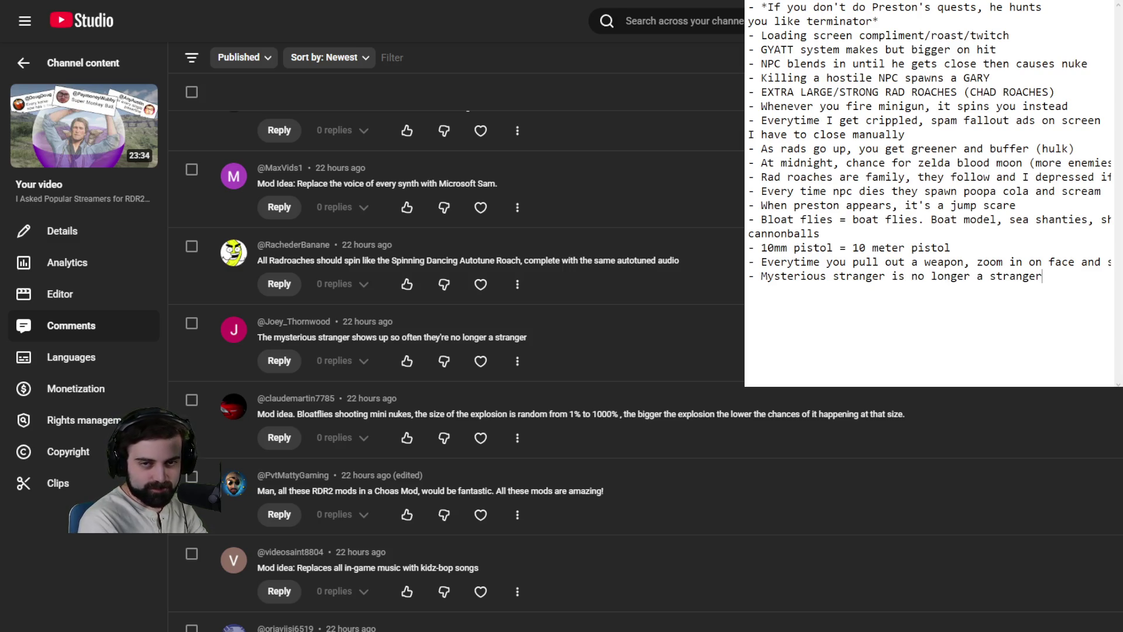
pyautogui.press('Return')
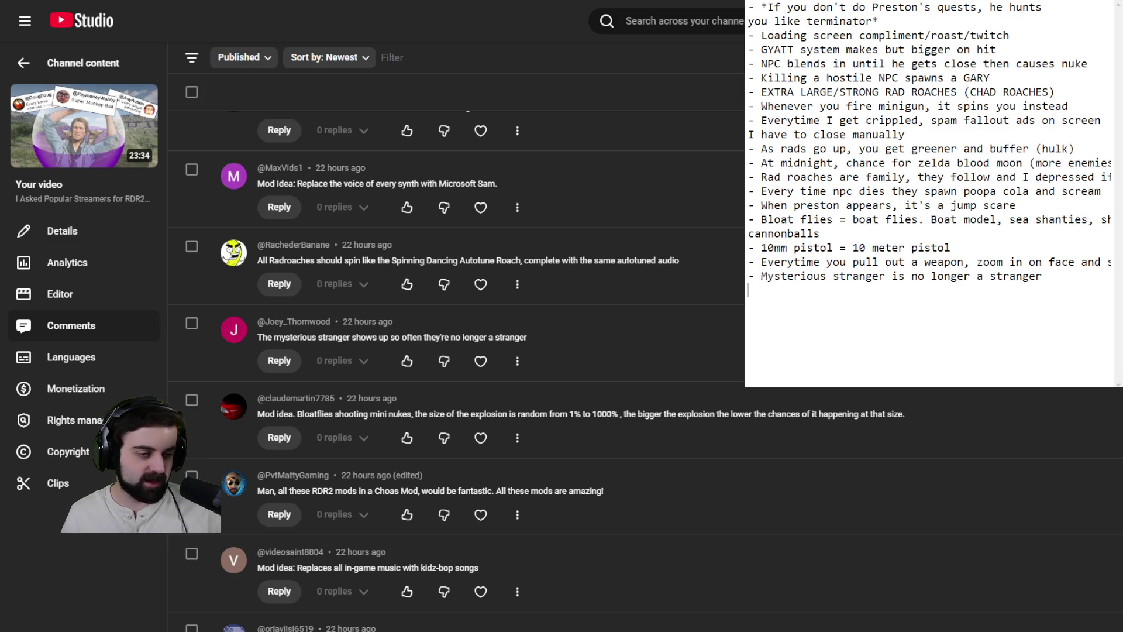
pyautogui.hscroll(2, 1000, 248)
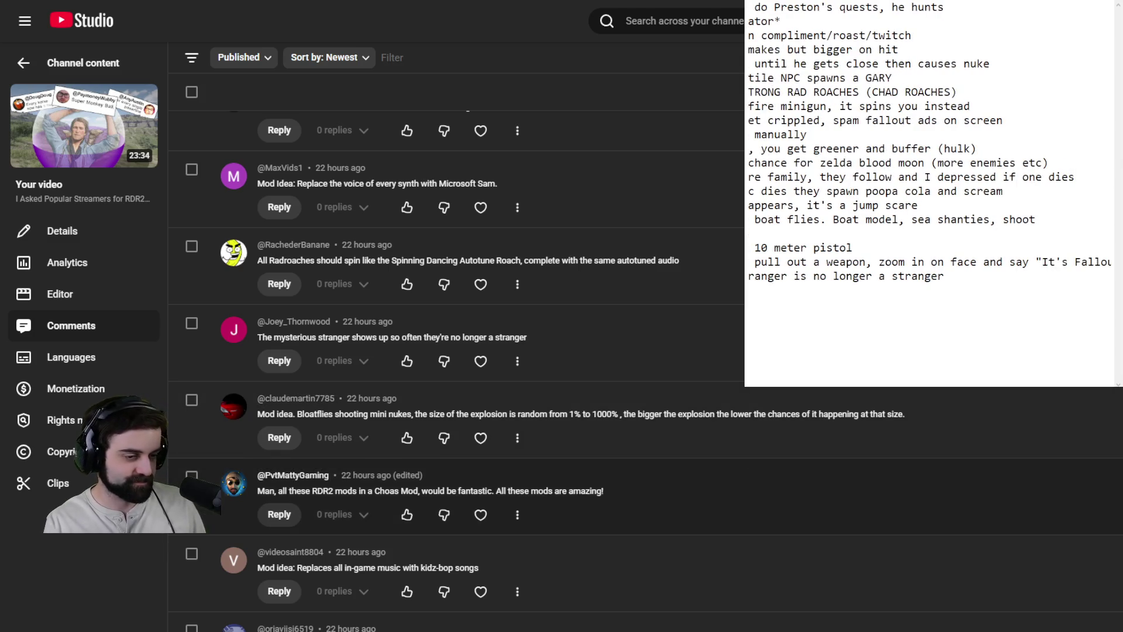
pyautogui.scroll(-5, 468, 351)
pyautogui.press('Return')
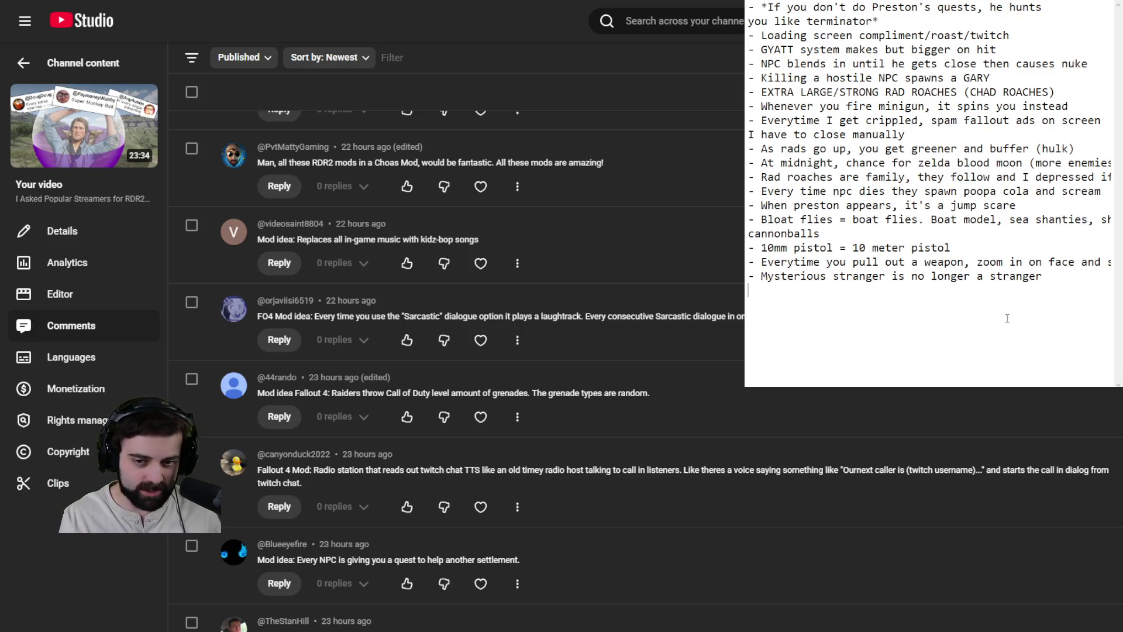
# Step: Type the bullet '- Twitch chat radio station where announcer reads chat (call in dialog)'
pyautogui.write('- ')
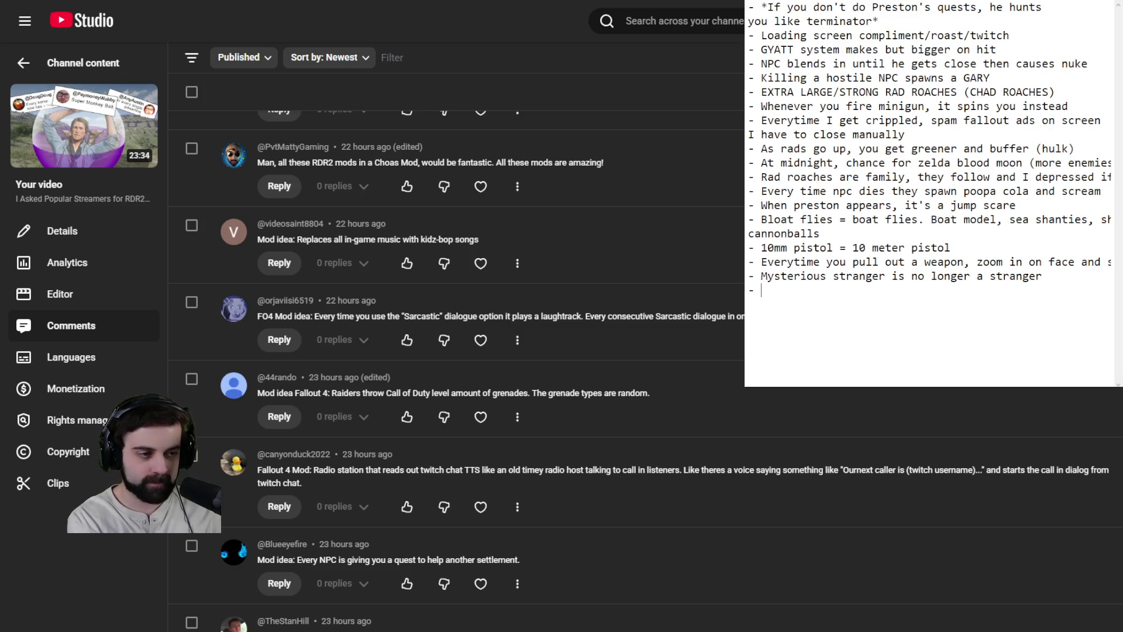
pyautogui.write('Twitch chat ra')
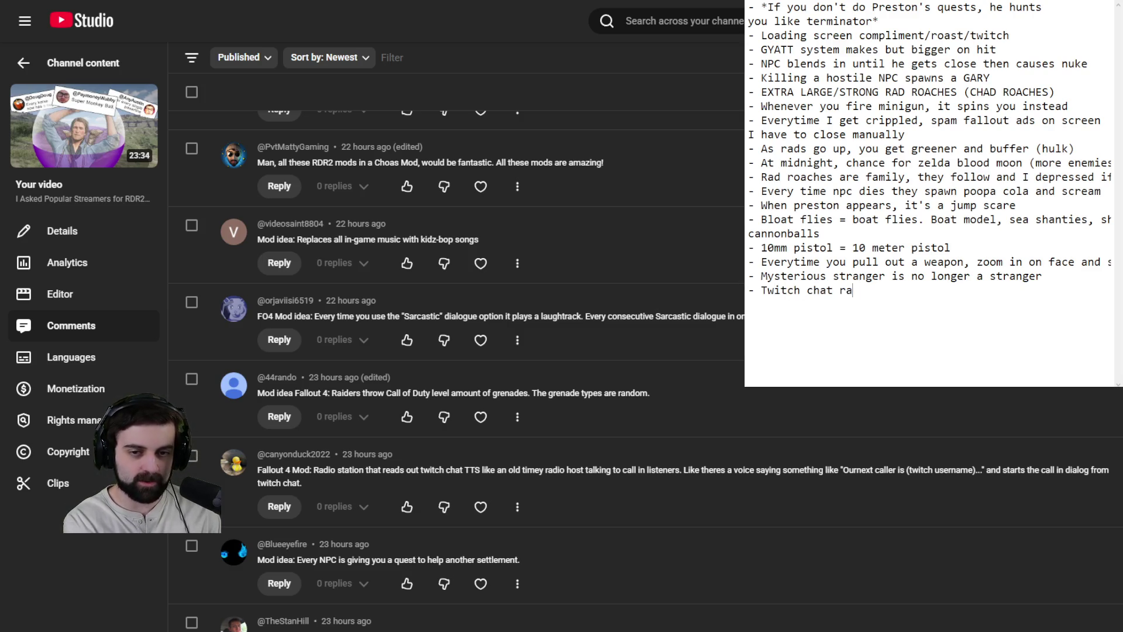
pyautogui.write('dio station where ')
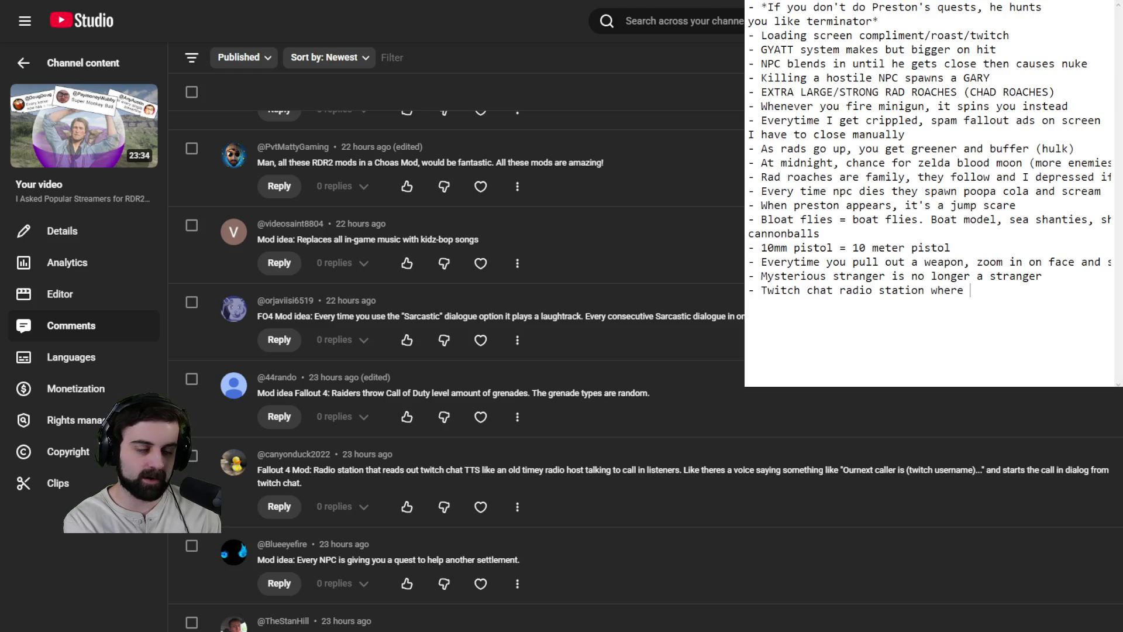
pyautogui.write('announcer reads chat')
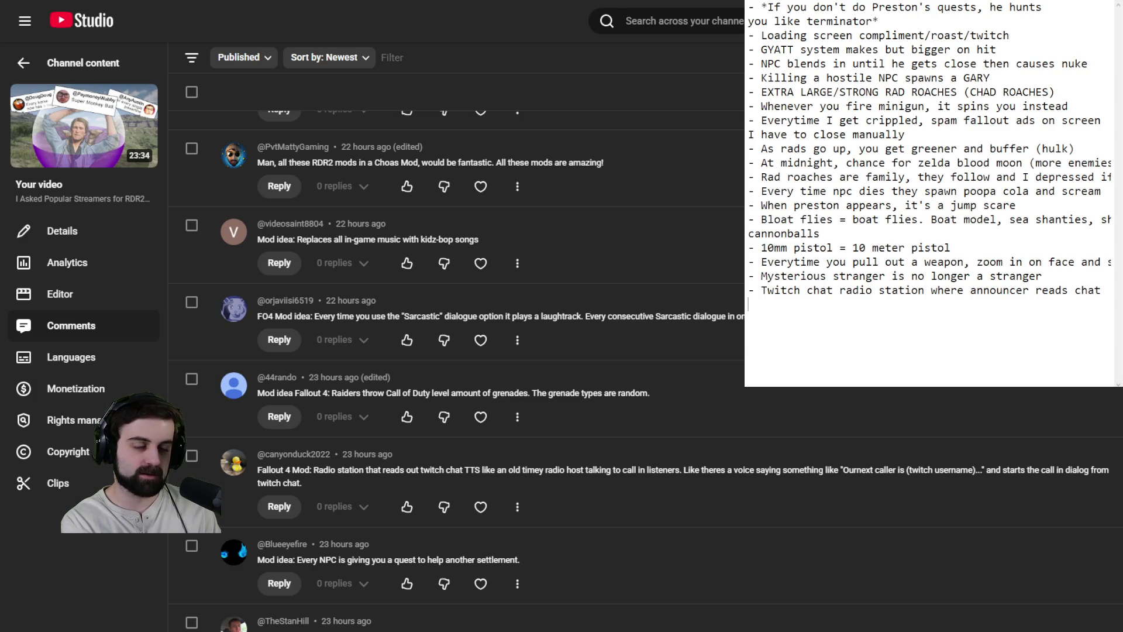
pyautogui.write('(call in')
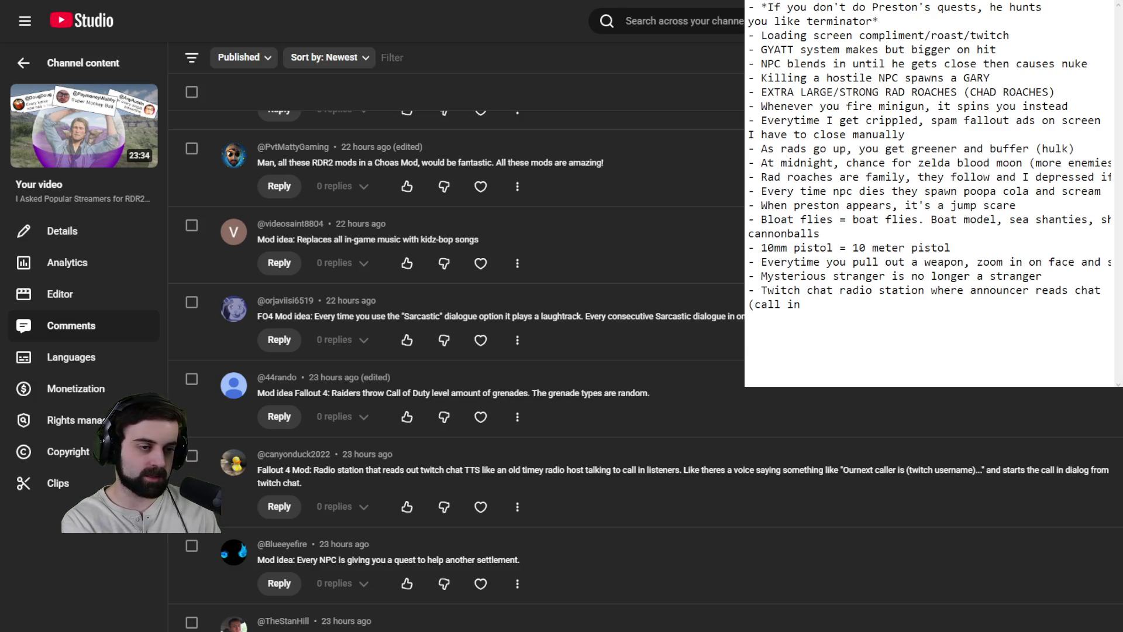
pyautogui.write(' dialog')
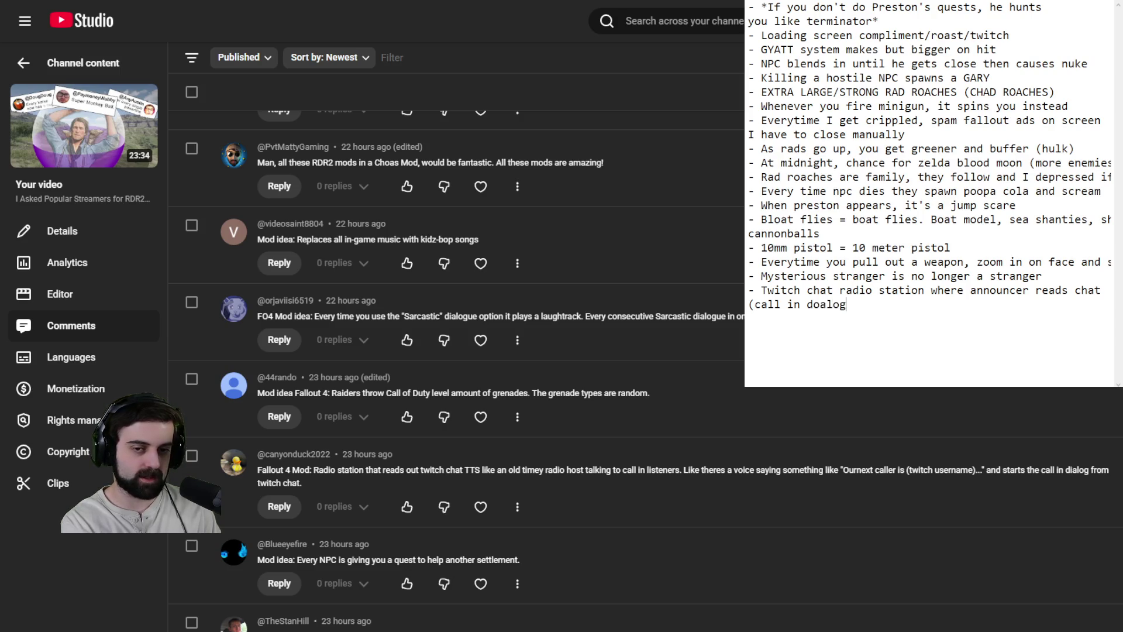
pyautogui.press('BackSpace')
pyautogui.press('BackSpace')
pyautogui.press('BackSpace')
pyautogui.write('ialog)')
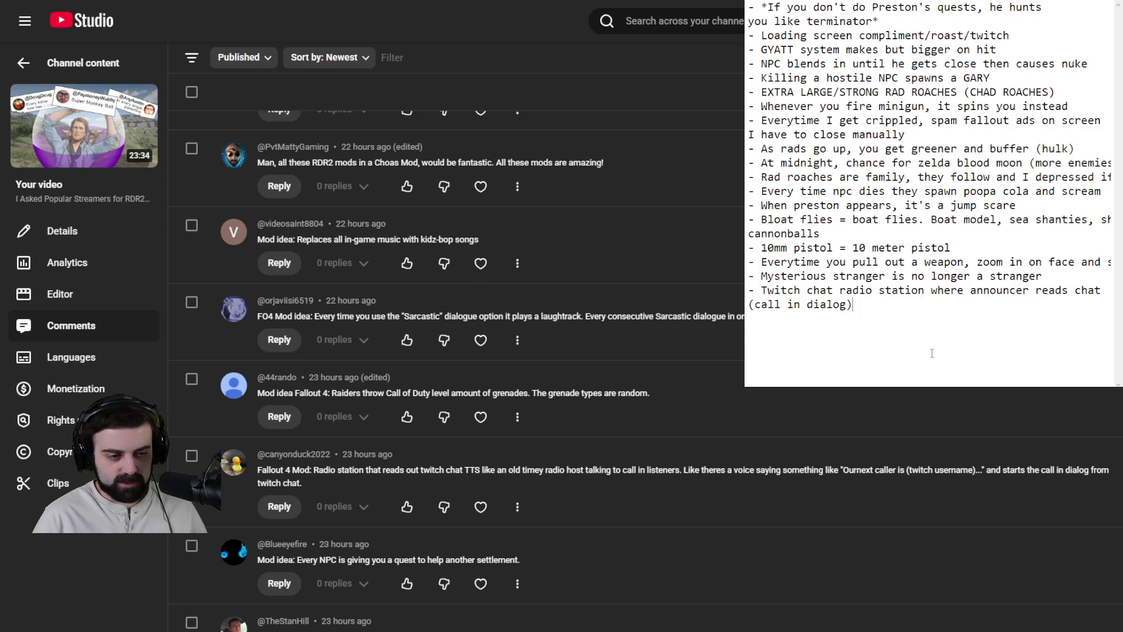
# Step: Scroll the comments down to the baseball-hat caps idea and the long mod-ideas comment
pyautogui.scroll(-5, 456, 351)
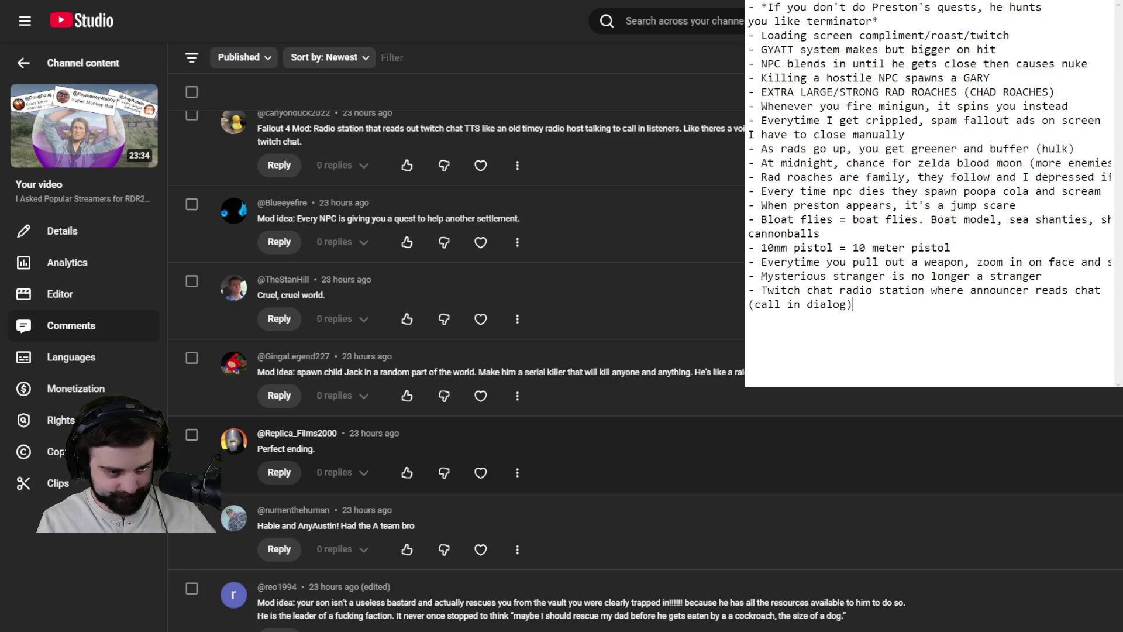
pyautogui.scroll(-4, 480, 477)
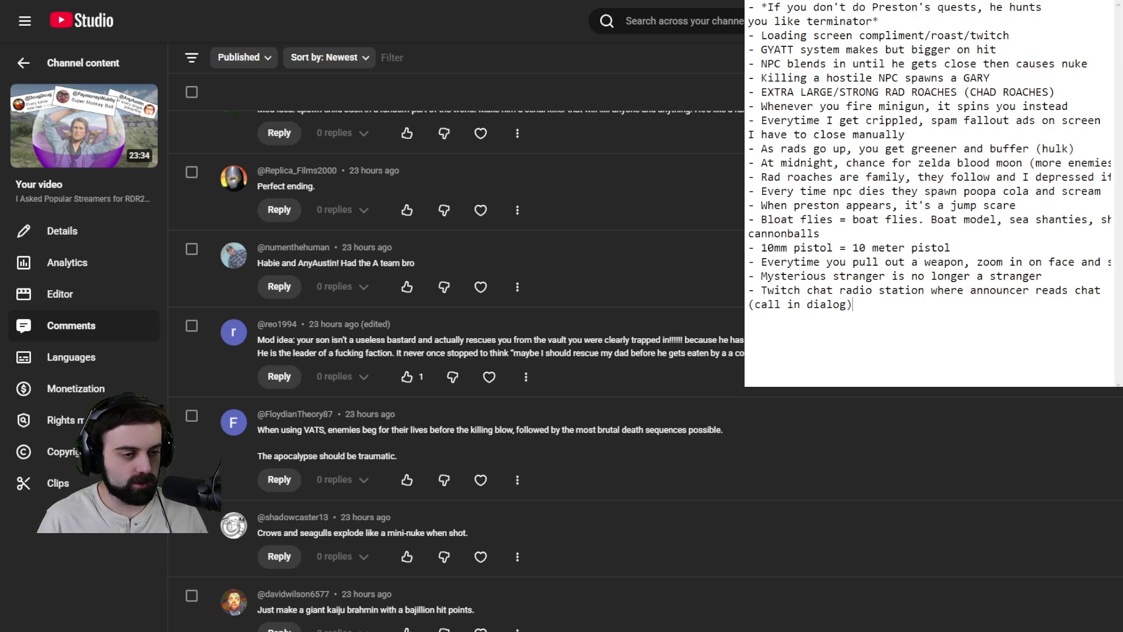
pyautogui.scroll(-4, 456, 275)
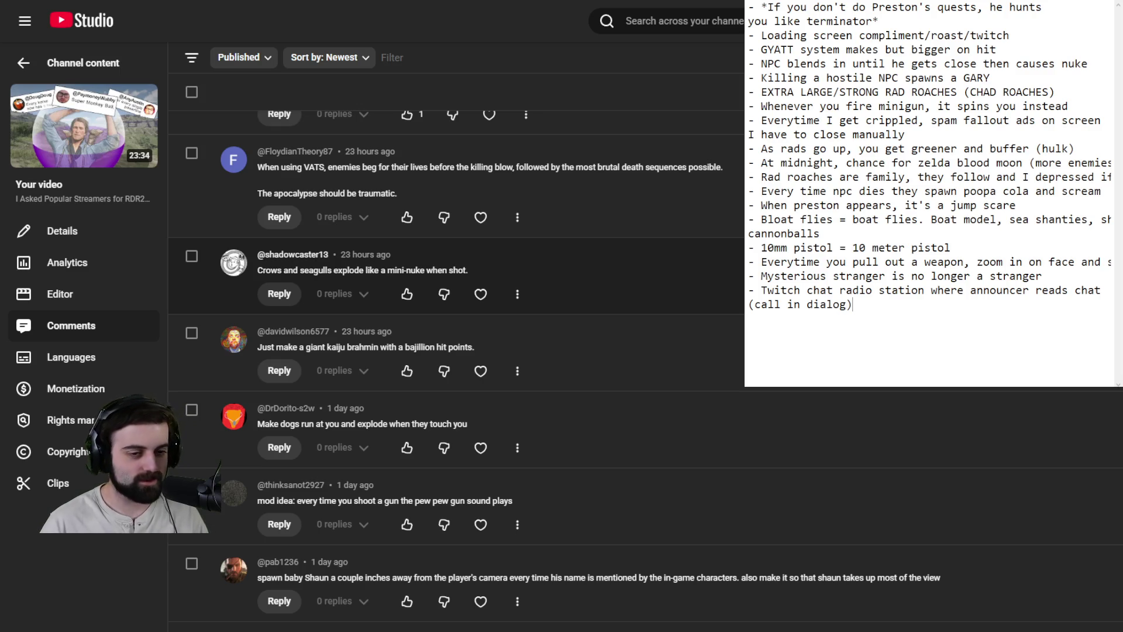
pyautogui.scroll(-6, 457, 363)
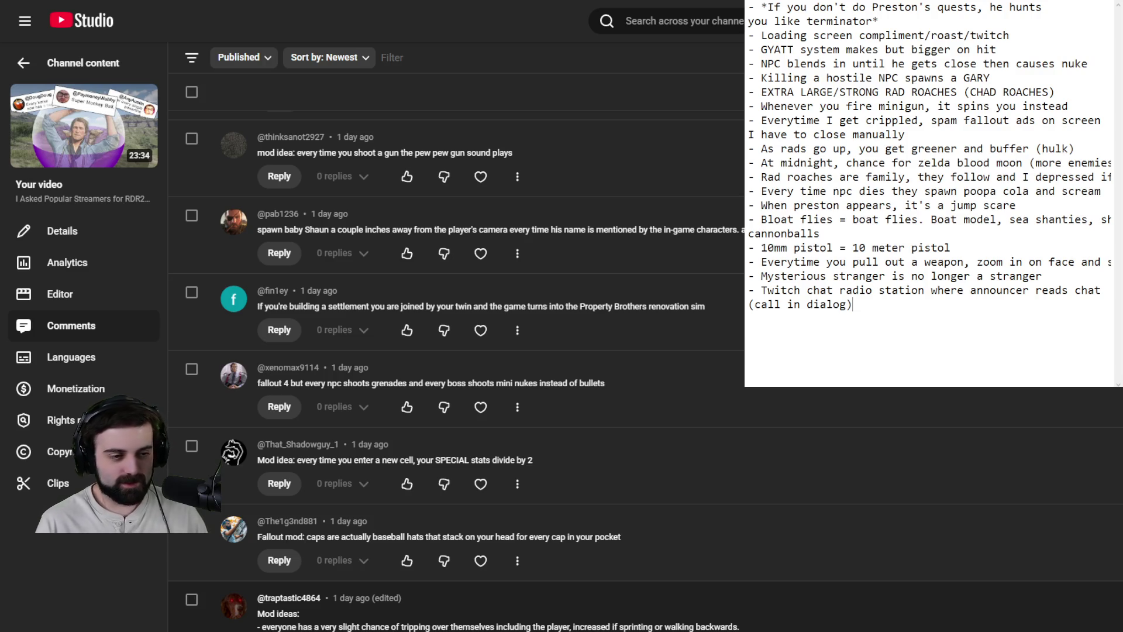
# Step: Expand the long mod-ideas comment with Read more to show its tripping idea
pyautogui.scroll(-1, 457, 351)
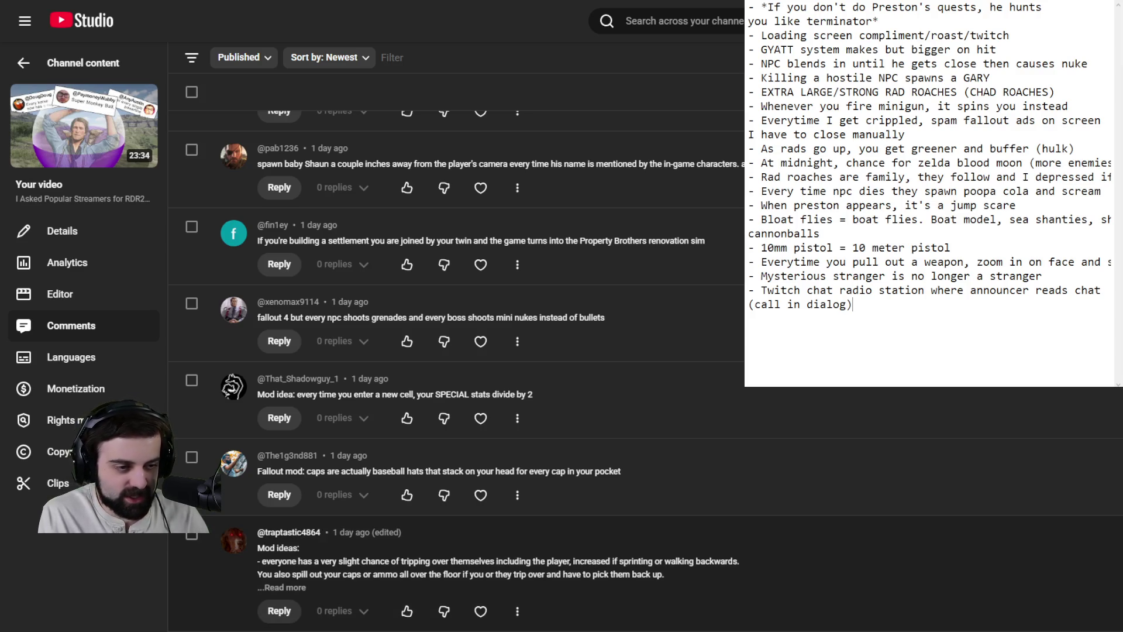
pyautogui.click(281, 588)
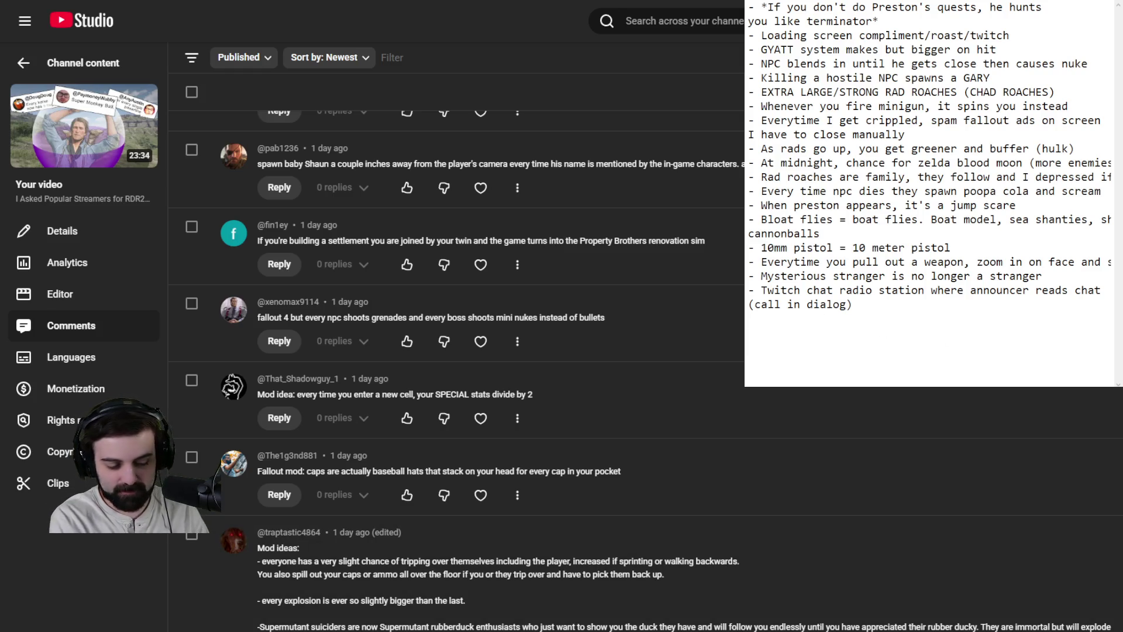
# Step: Add the bullet '- Small chance to trip and spill your caps/ammo' on a new line
pyautogui.press('Return')
pyautogui.write('- Ca')
pyautogui.press('BackSpace')
pyautogui.press('BackSpace')
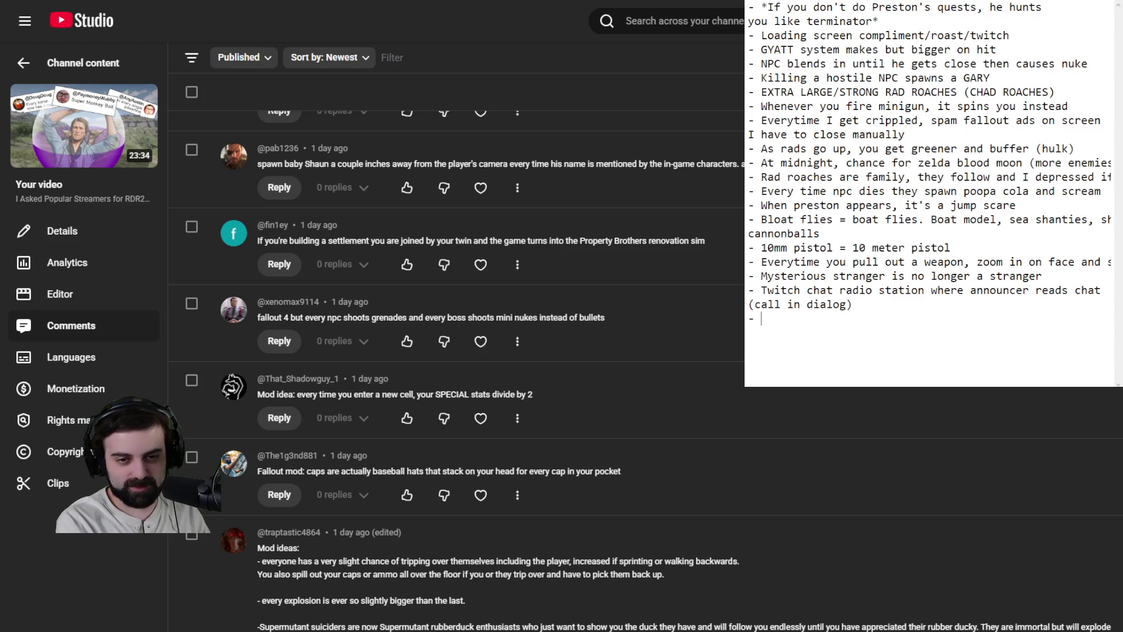
pyautogui.write('Small c')
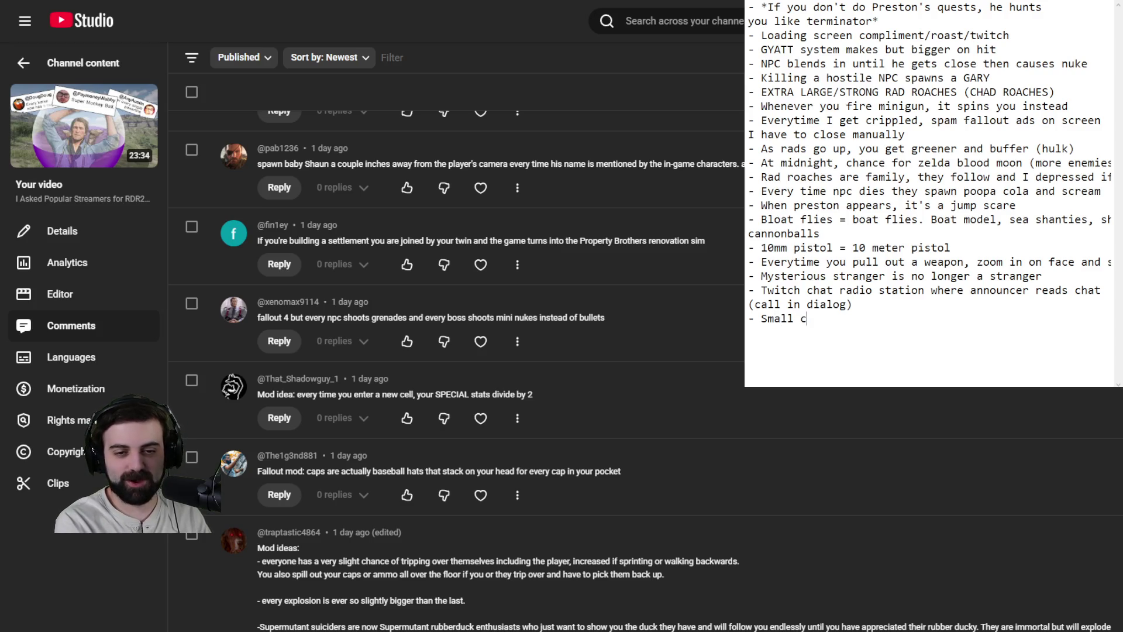
pyautogui.write('hance to trip ')
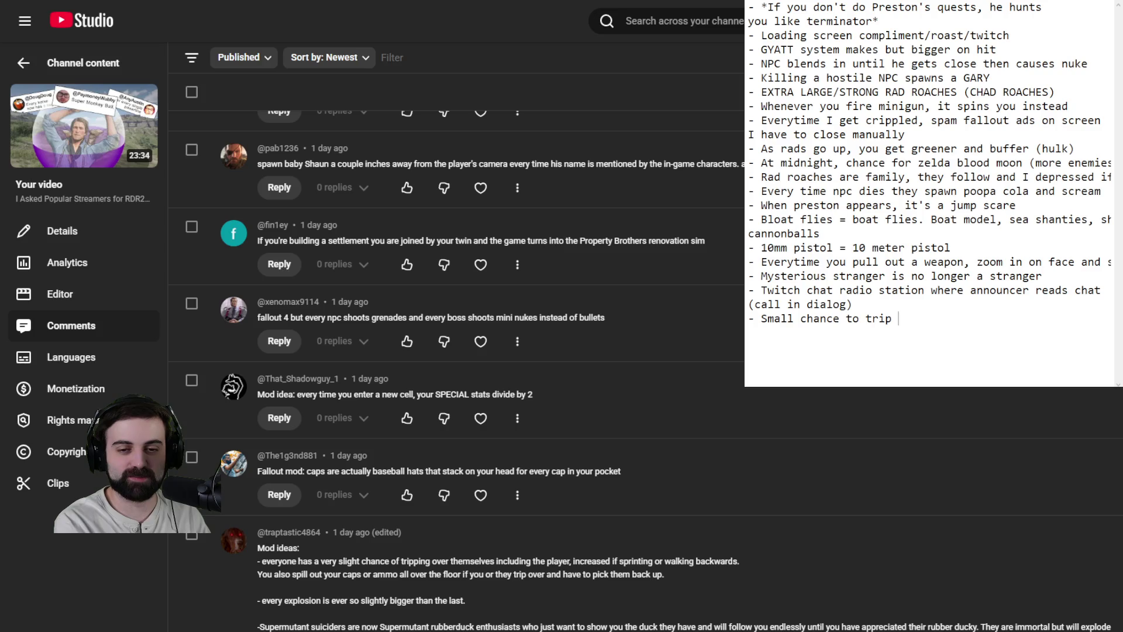
pyautogui.write('and spill your ')
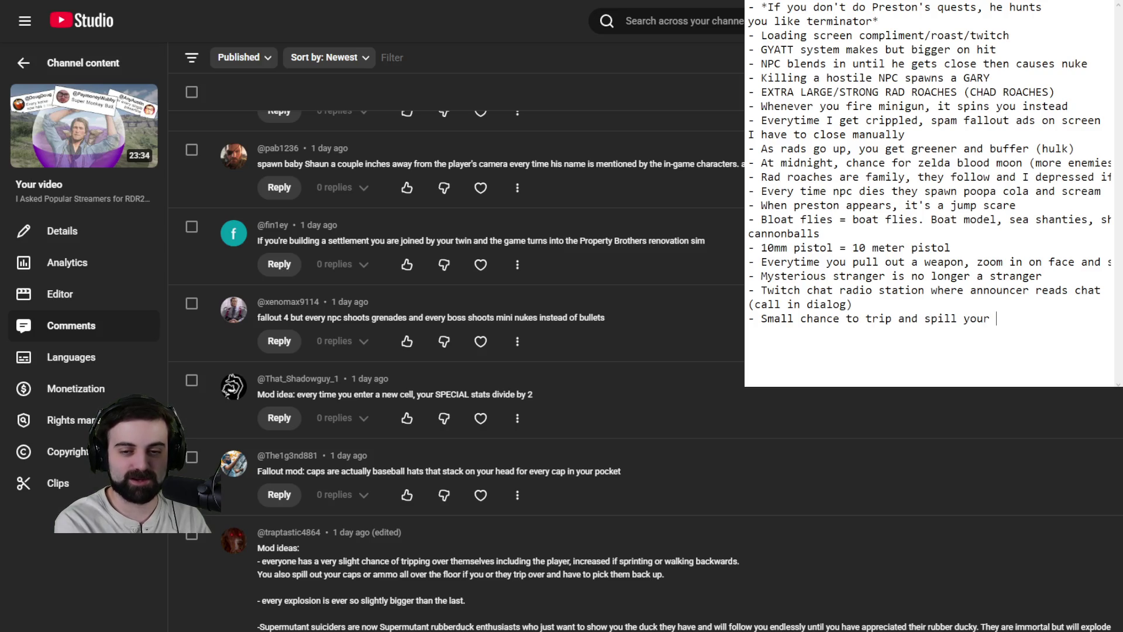
pyautogui.write('caps/ammo')
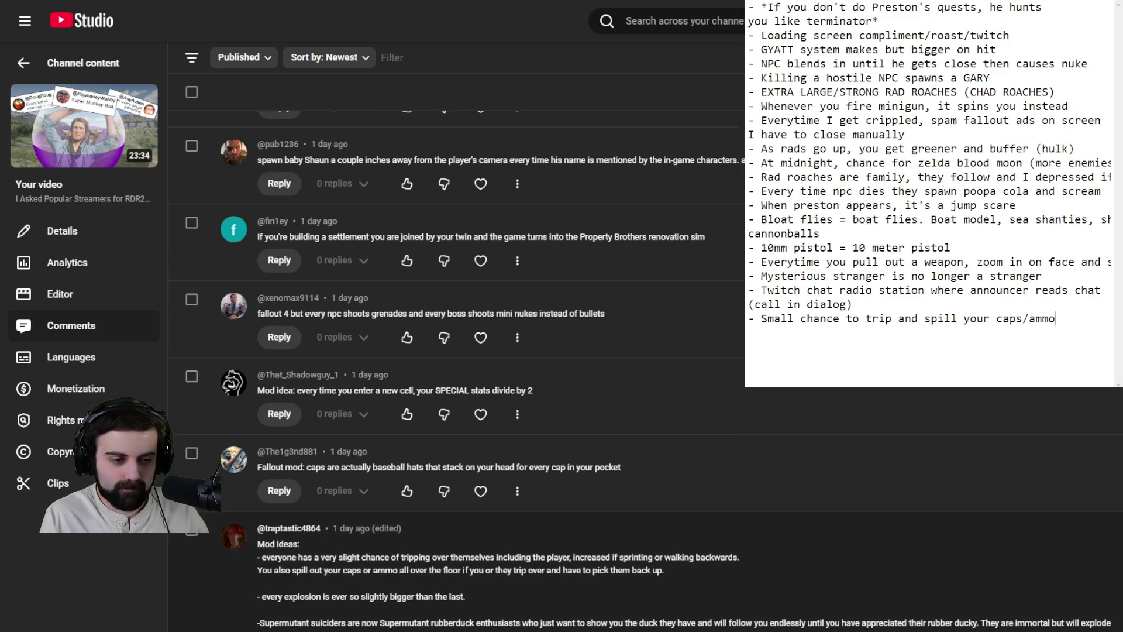
# Step: Scroll further down and expand the everything-is-Preston-Garvey comment with Read more
pyautogui.scroll(-3, 585, 362)
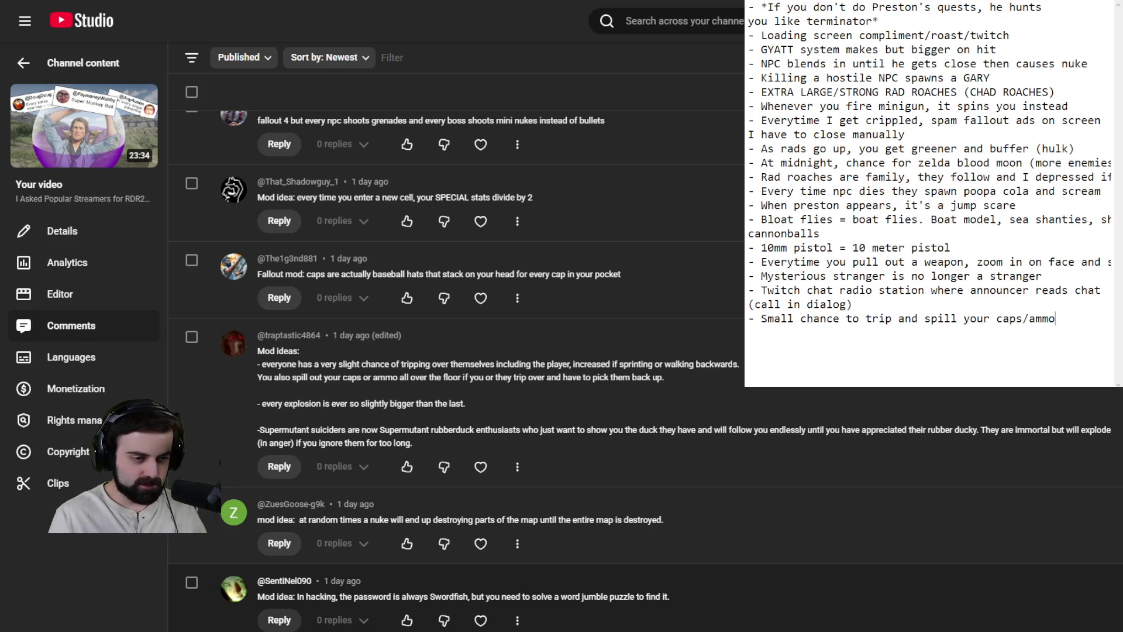
pyautogui.scroll(-2, 456, 371)
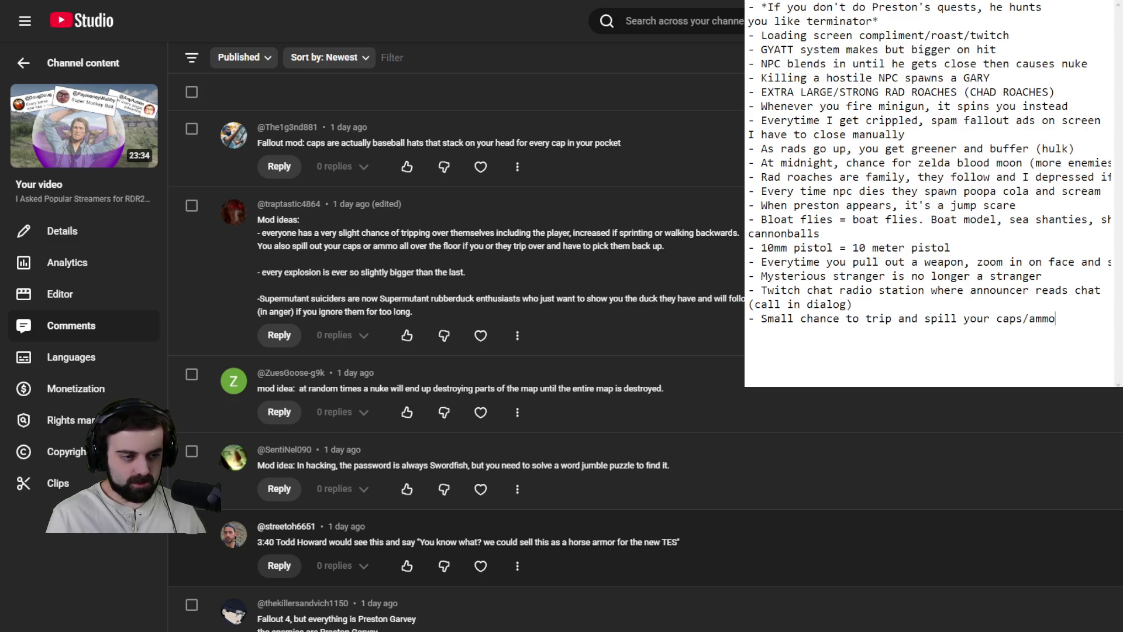
pyautogui.scroll(-3, 457, 351)
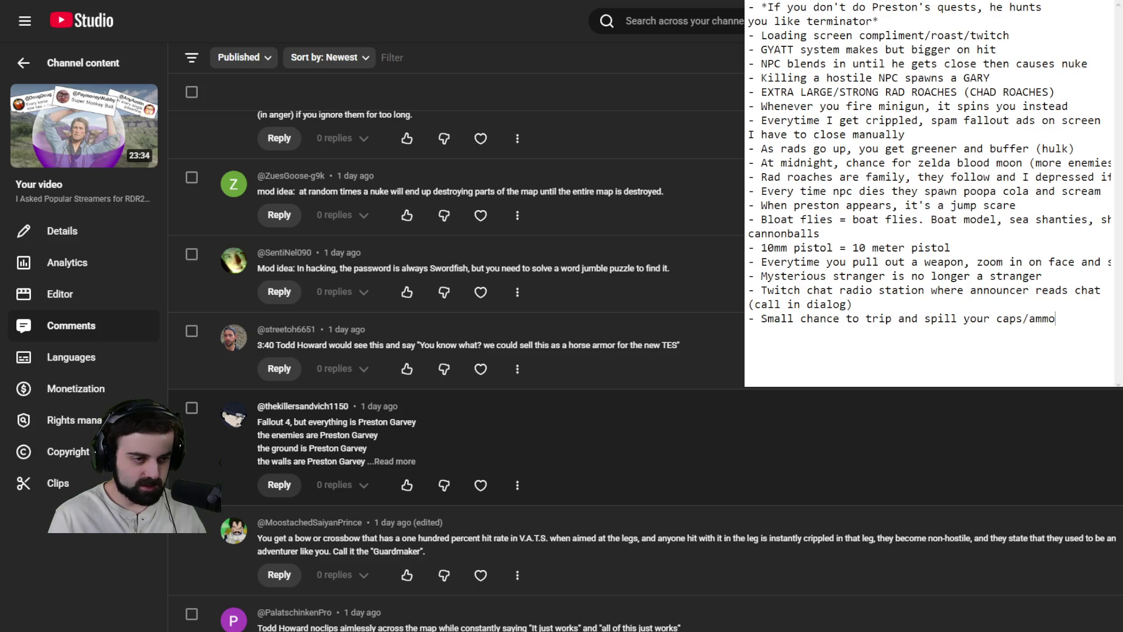
pyautogui.click(400, 462)
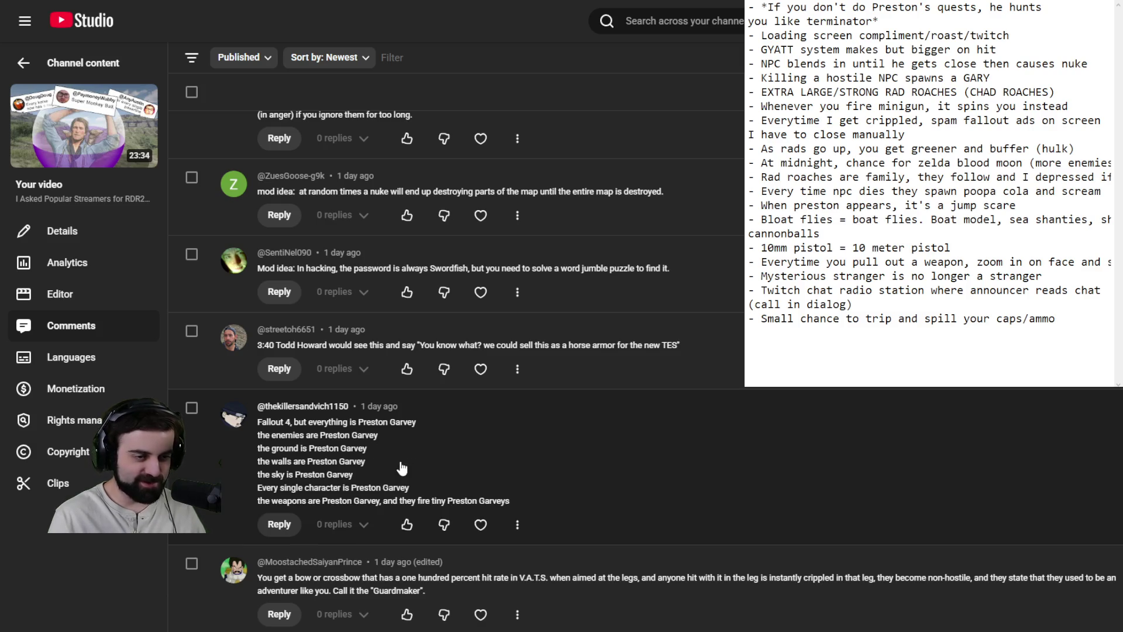
pyautogui.scroll(-3, 400, 469)
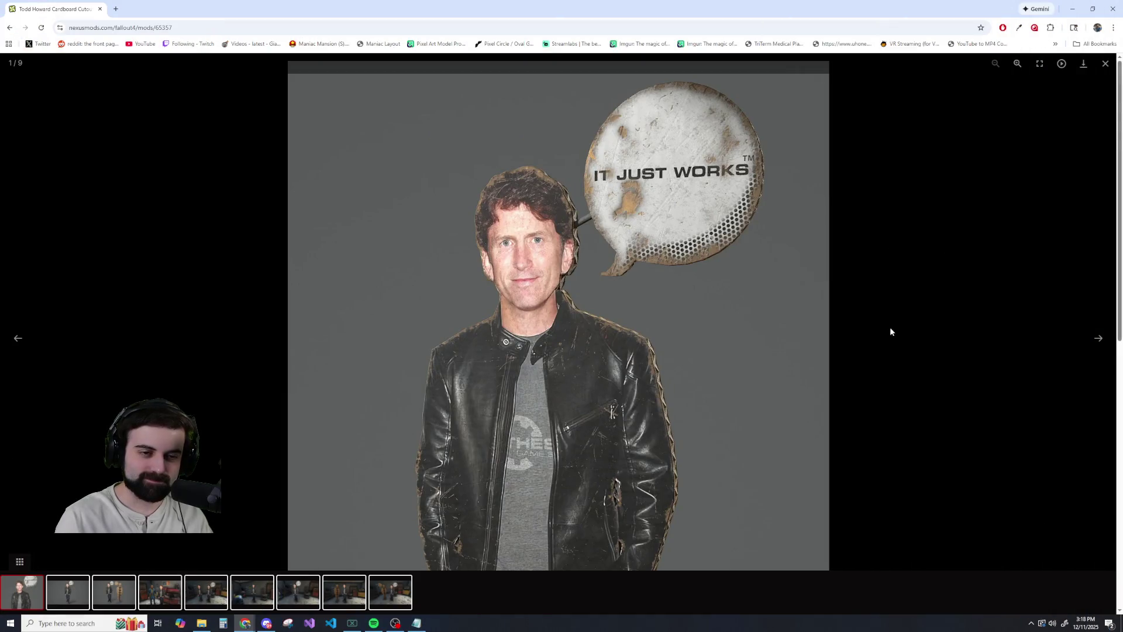
pyautogui.press('Right')
pyautogui.press('Right')
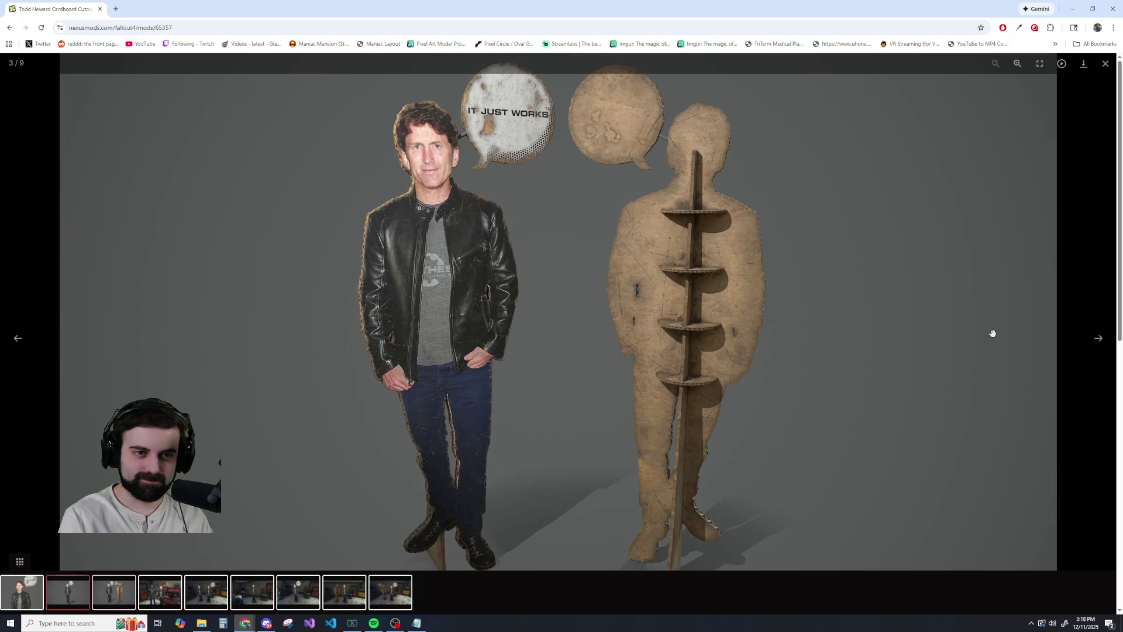
pyautogui.press('Right')
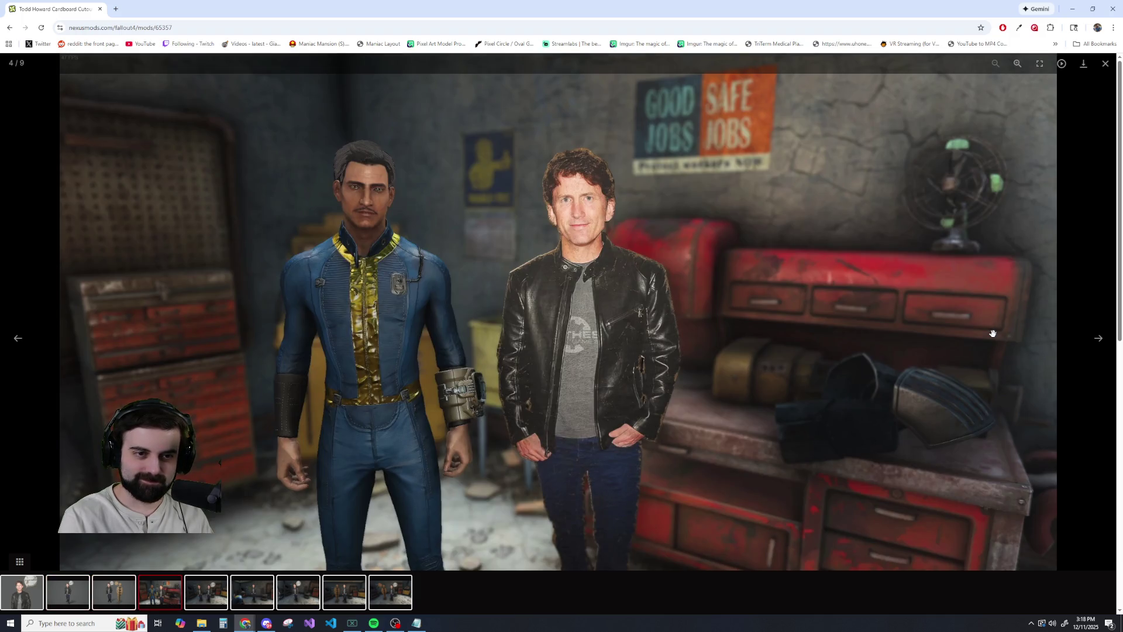
pyautogui.press('Right')
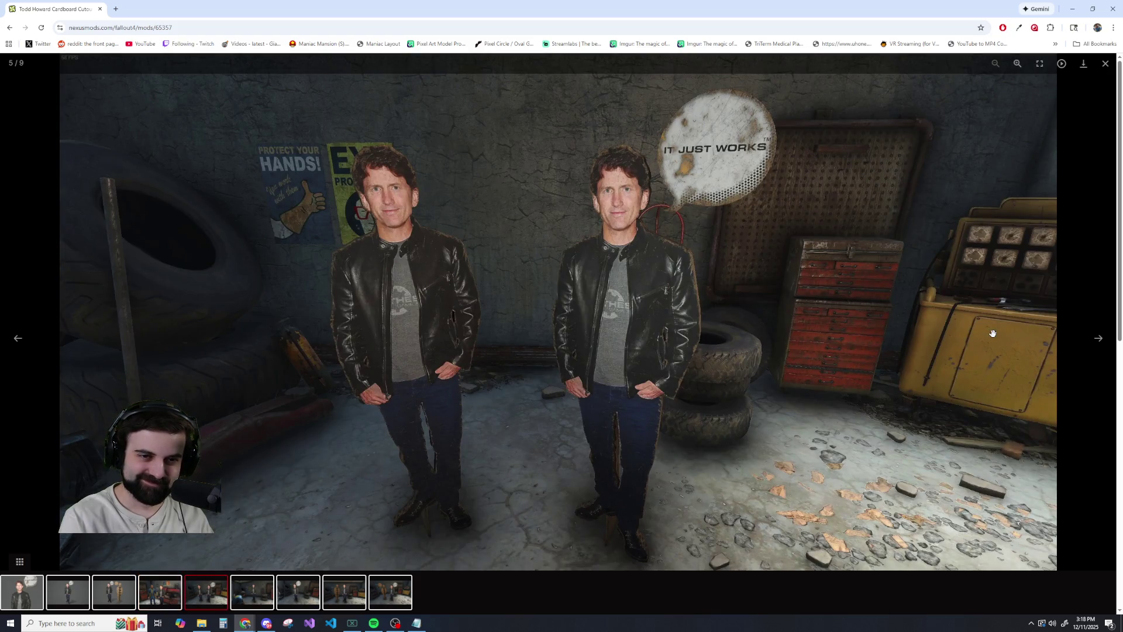
pyautogui.press('Right')
pyautogui.press('Right')
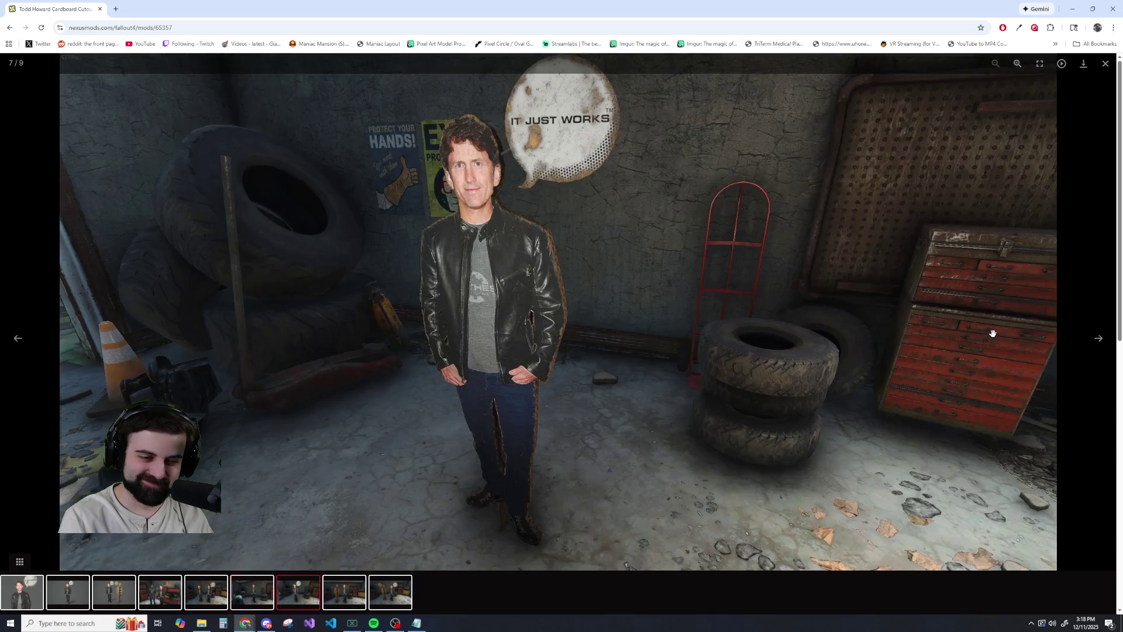
pyautogui.press('Right')
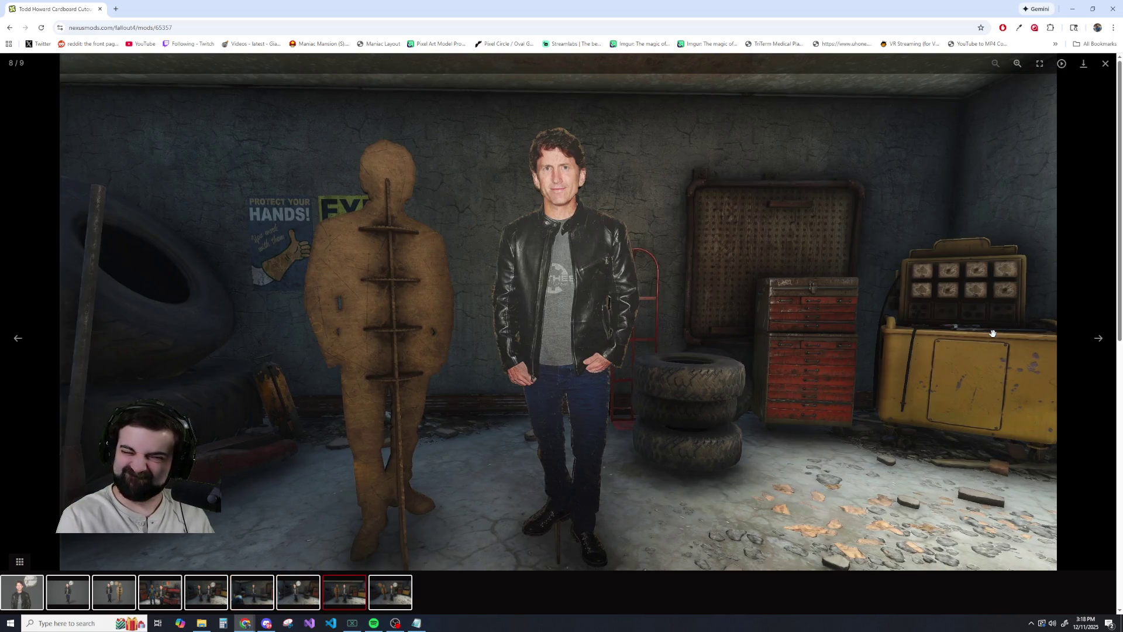
pyautogui.press('Left')
pyautogui.press('Left')
pyautogui.press('Left')
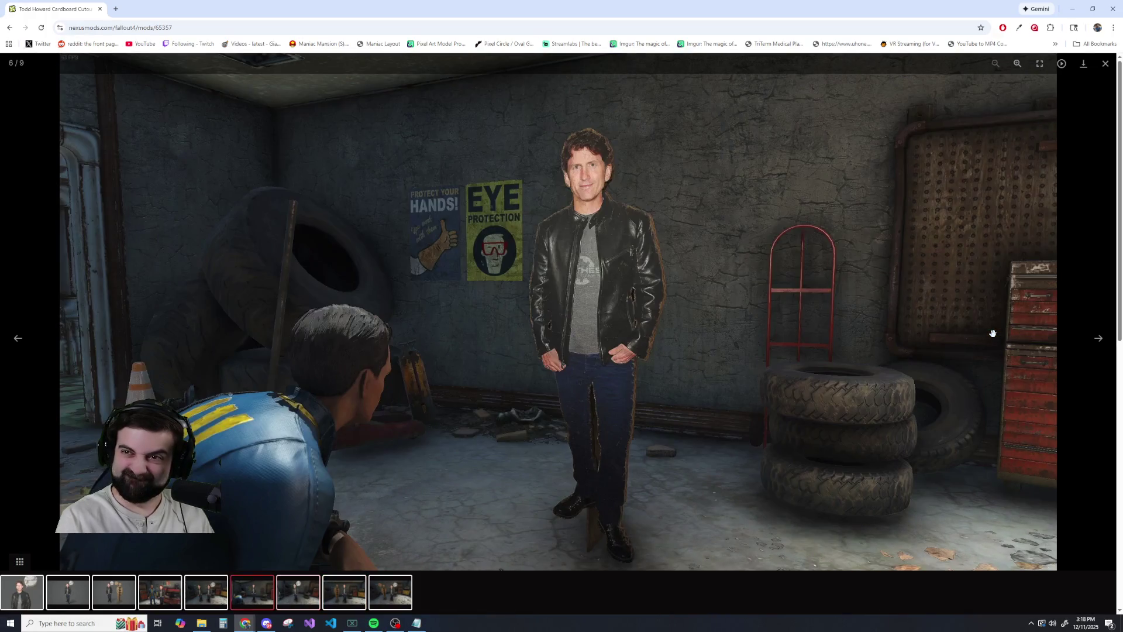
pyautogui.press('Left')
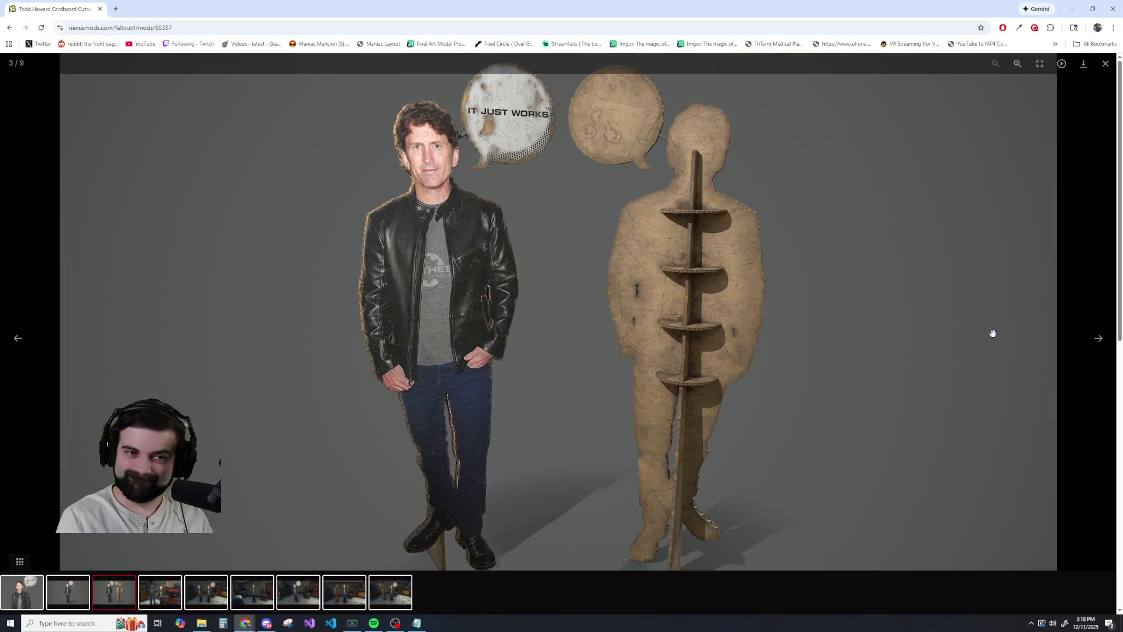
pyautogui.press('Left')
pyautogui.press('Left')
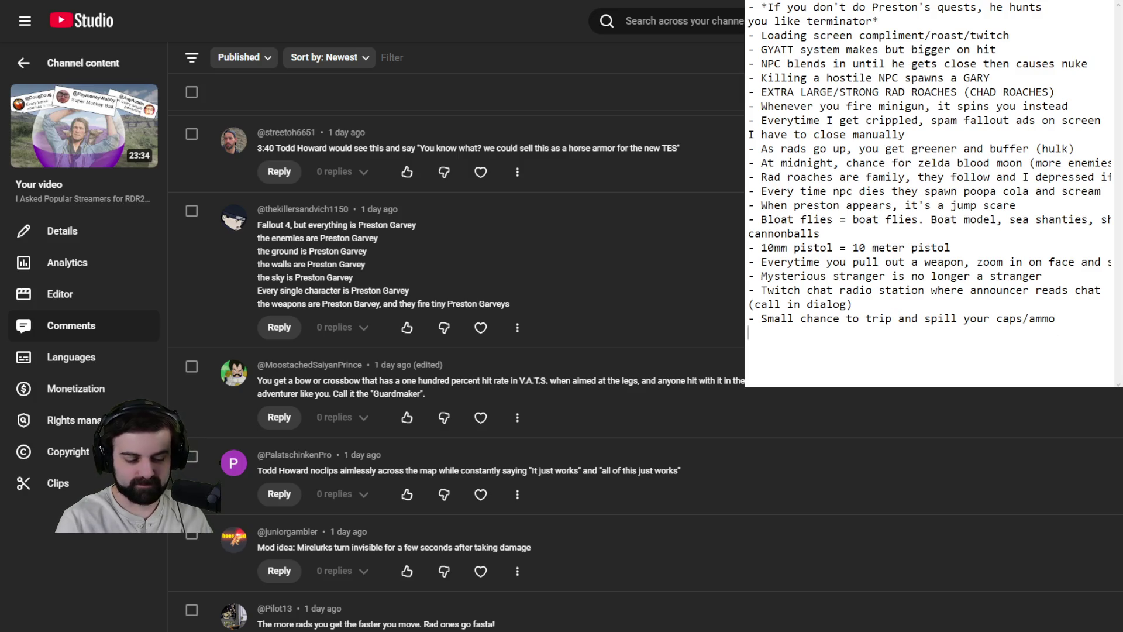
# Step: Add '- Cardboard cutout Todd mod teleports around saying it just works' with an empty line below
pyautogui.write('- ')
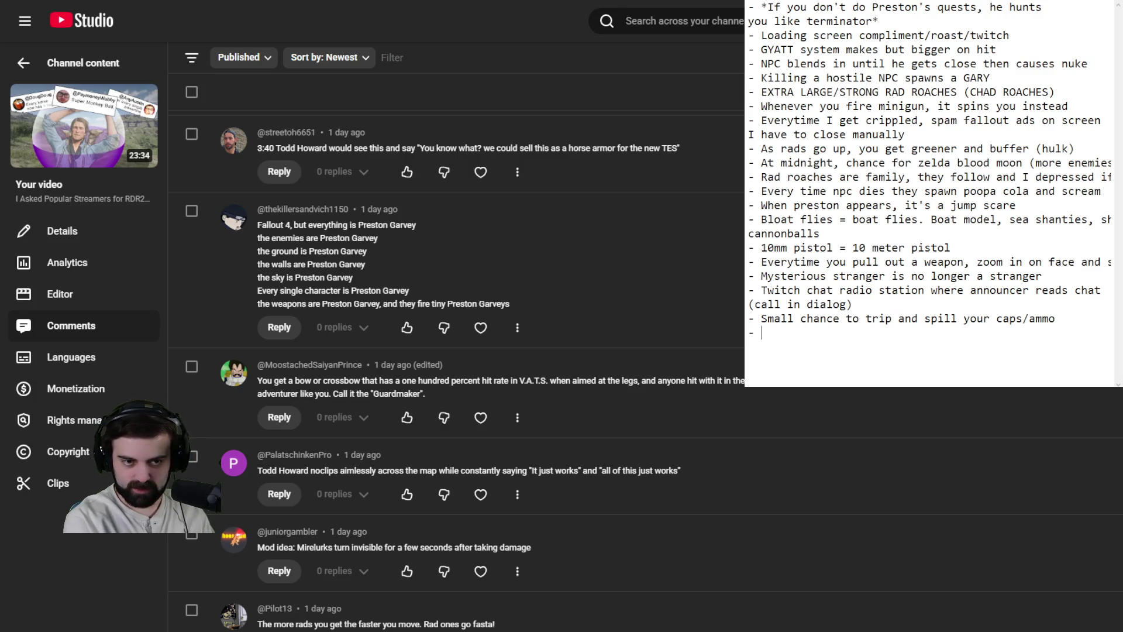
pyautogui.write('Cardboa')
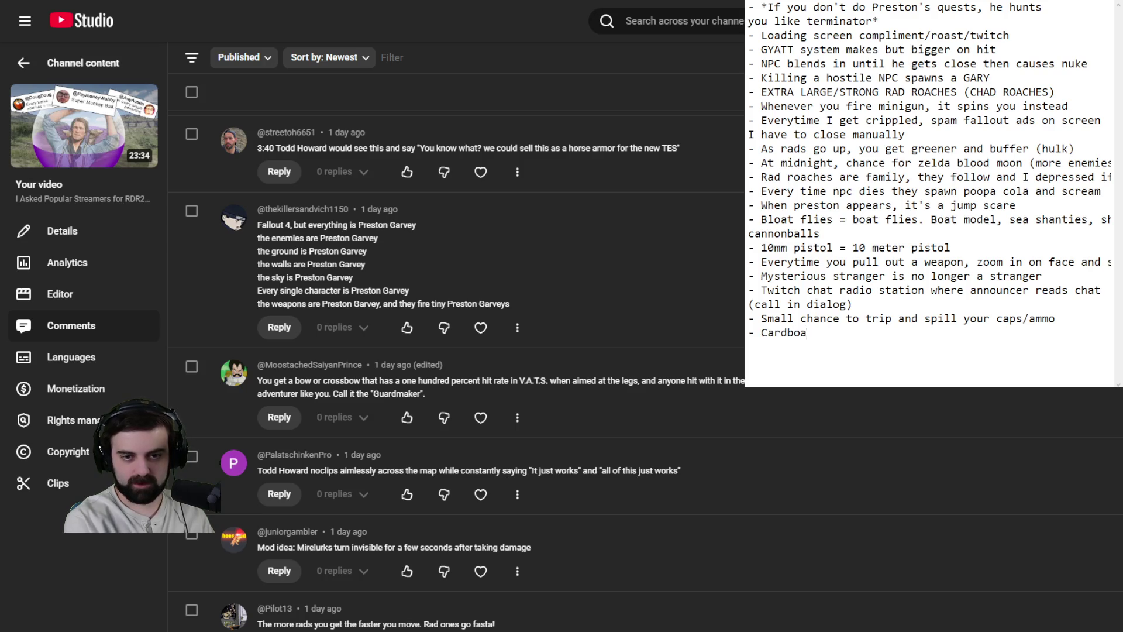
pyautogui.write('rd cutout mod')
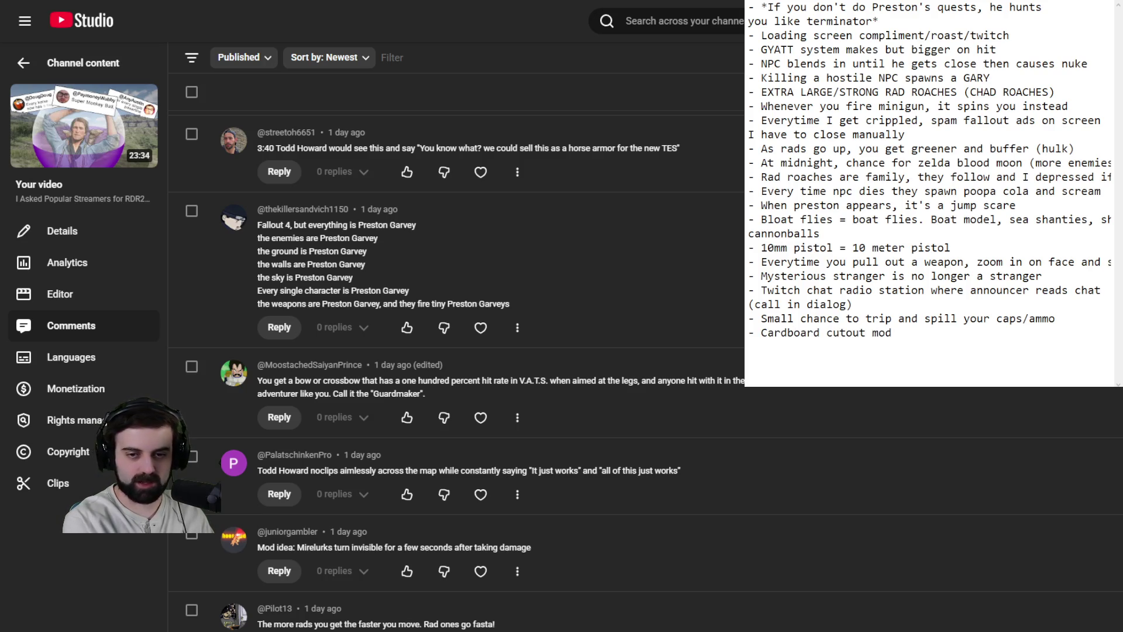
pyautogui.press('BackSpace')
pyautogui.press('BackSpace')
pyautogui.press('BackSpace')
pyautogui.write('To')
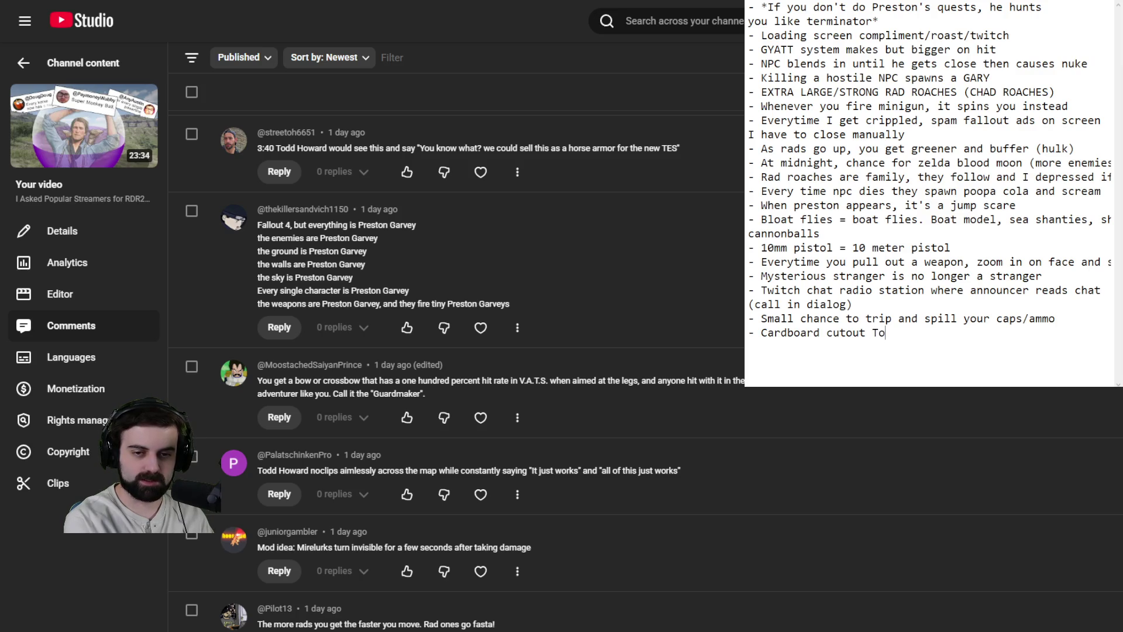
pyautogui.write('dd mod teleports')
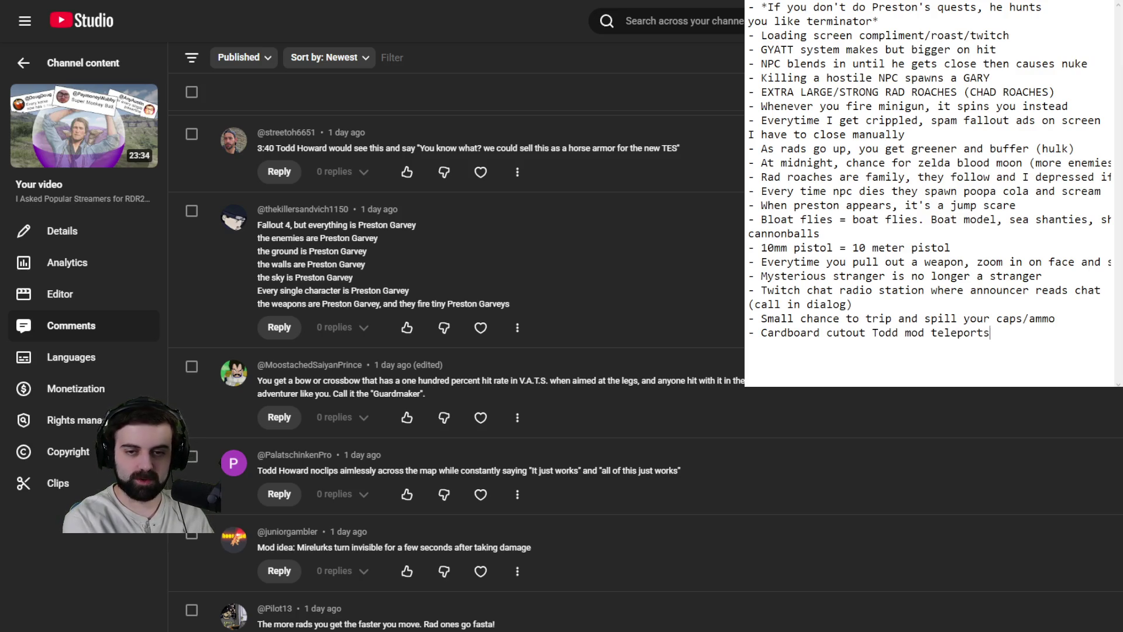
pyautogui.write(' around saying it jus')
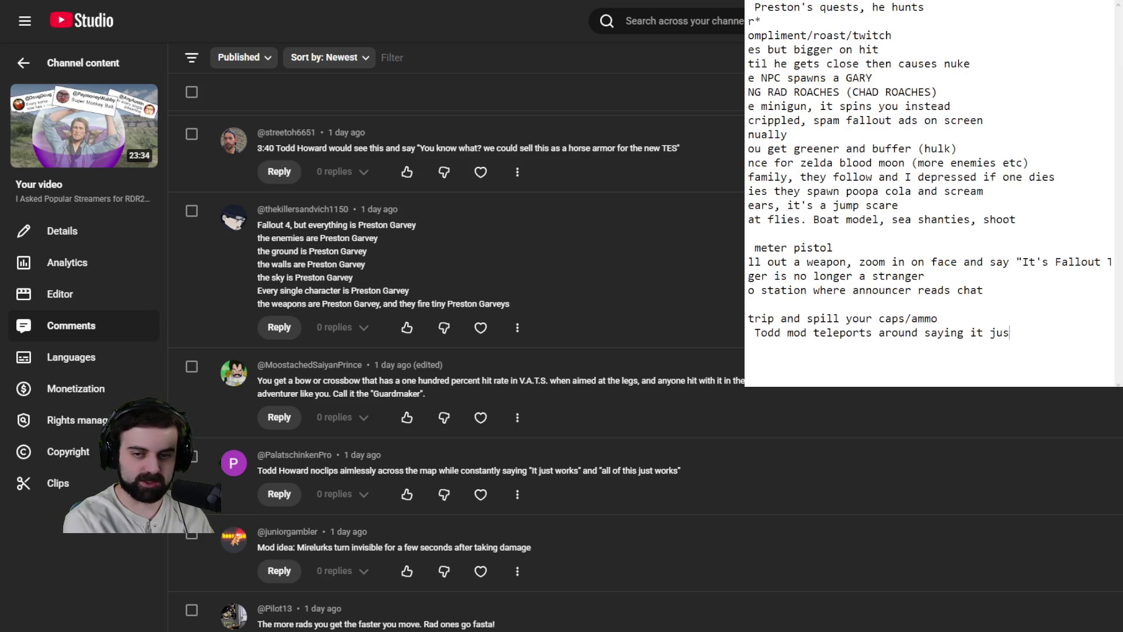
pyautogui.write('t works')
pyautogui.press('Return')
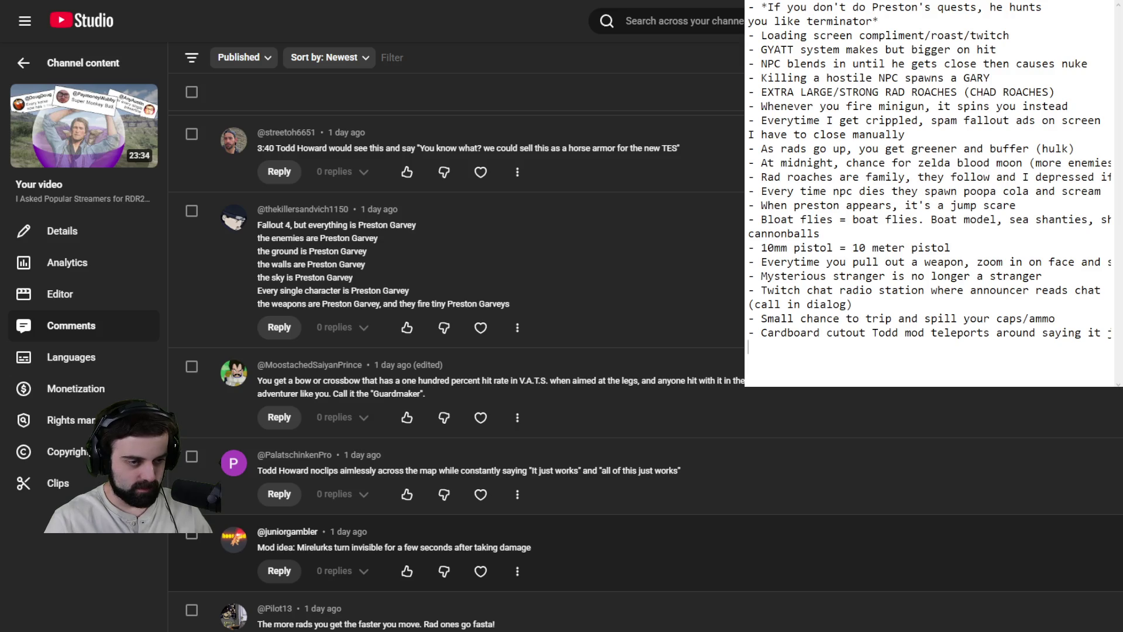
# Step: Scroll down to the Mirelurk Mr. Krabs sound and Deathclaw encounter comments
pyautogui.scroll(-3, 456, 351)
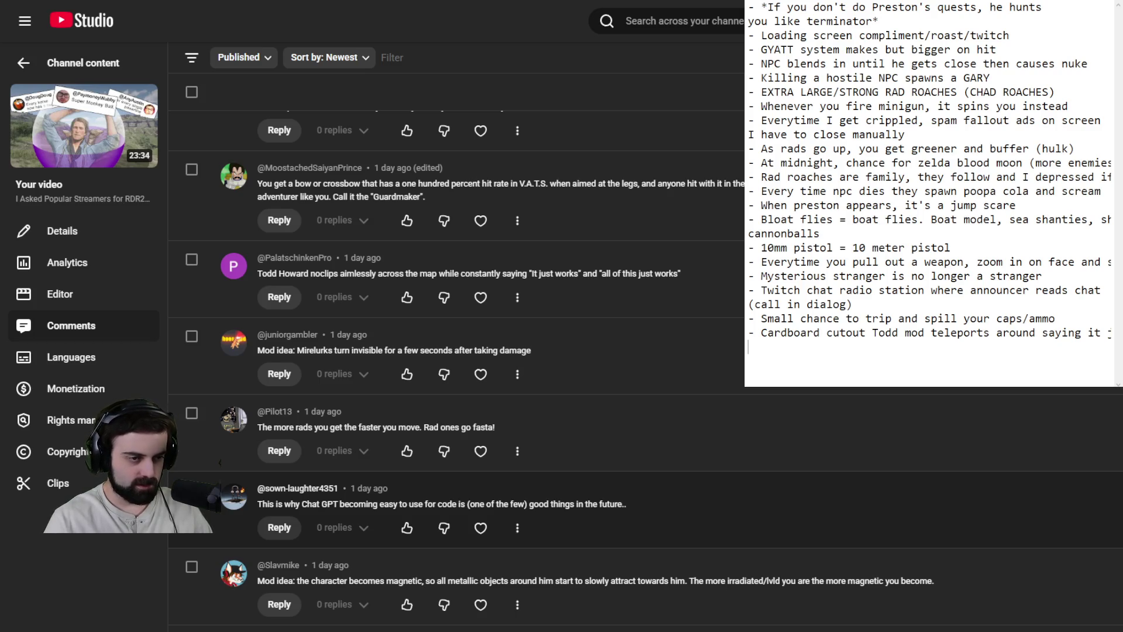
pyautogui.scroll(-2, 456, 351)
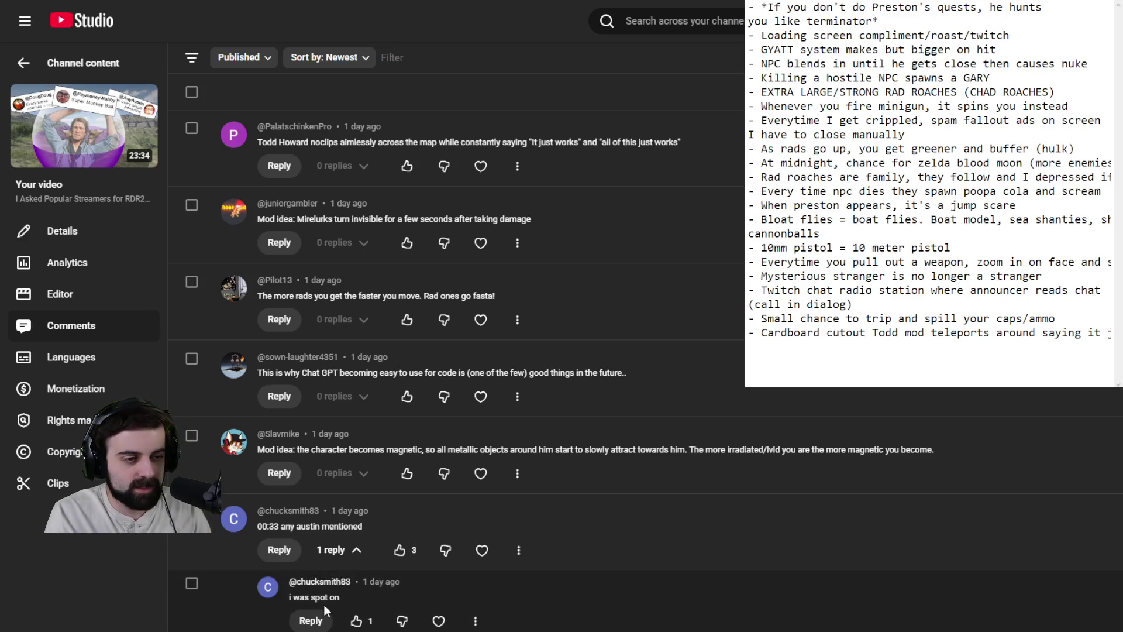
pyautogui.scroll(-7, 668, 448)
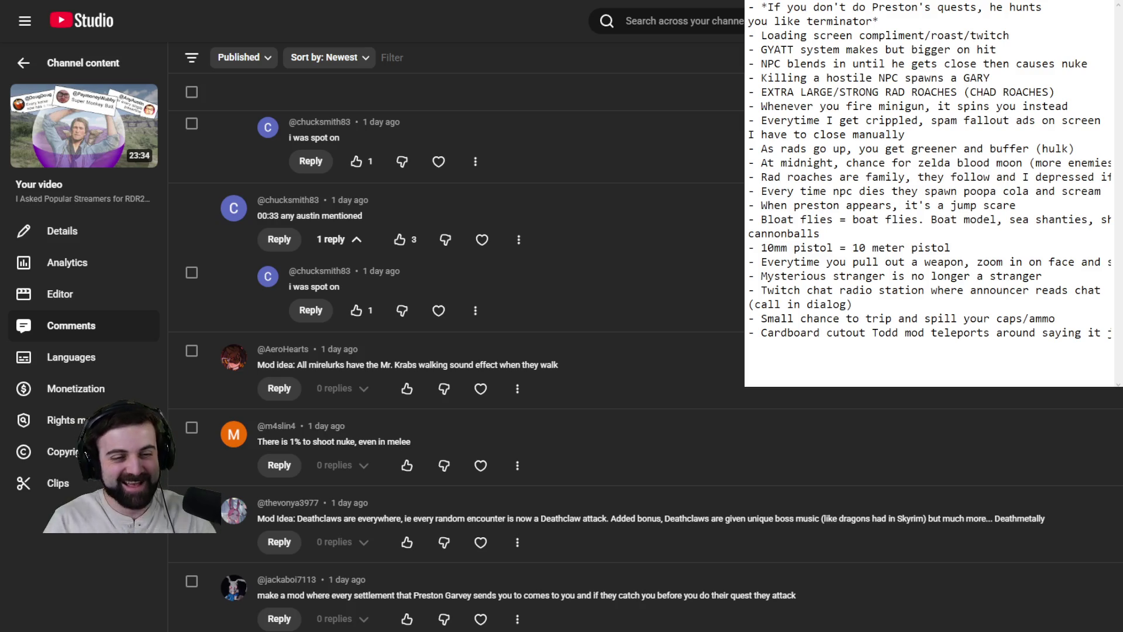
# Step: On the empty last line, type '- All mirelurks have the mr krabs walking sound'
pyautogui.click(1018, 360)
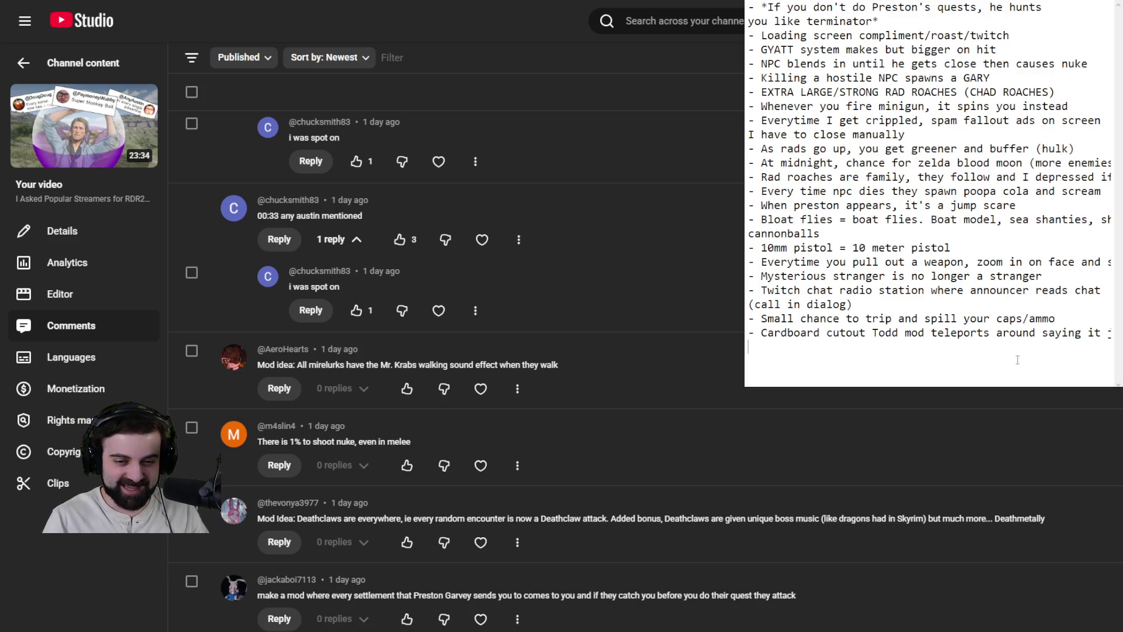
pyautogui.write('- ')
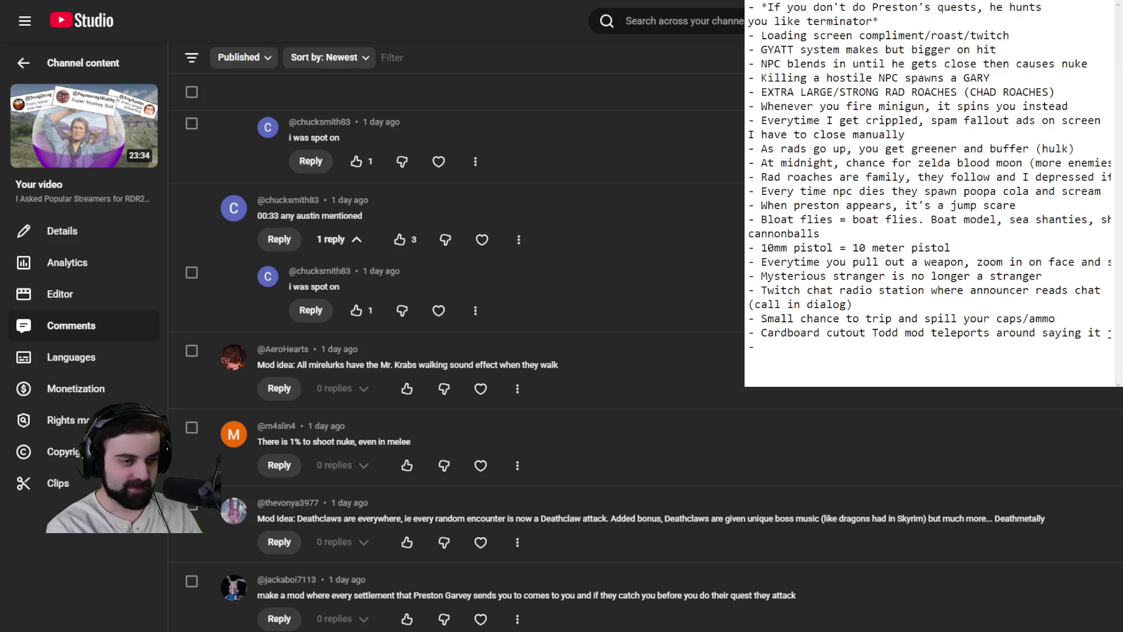
pyautogui.write('All mirelurks ')
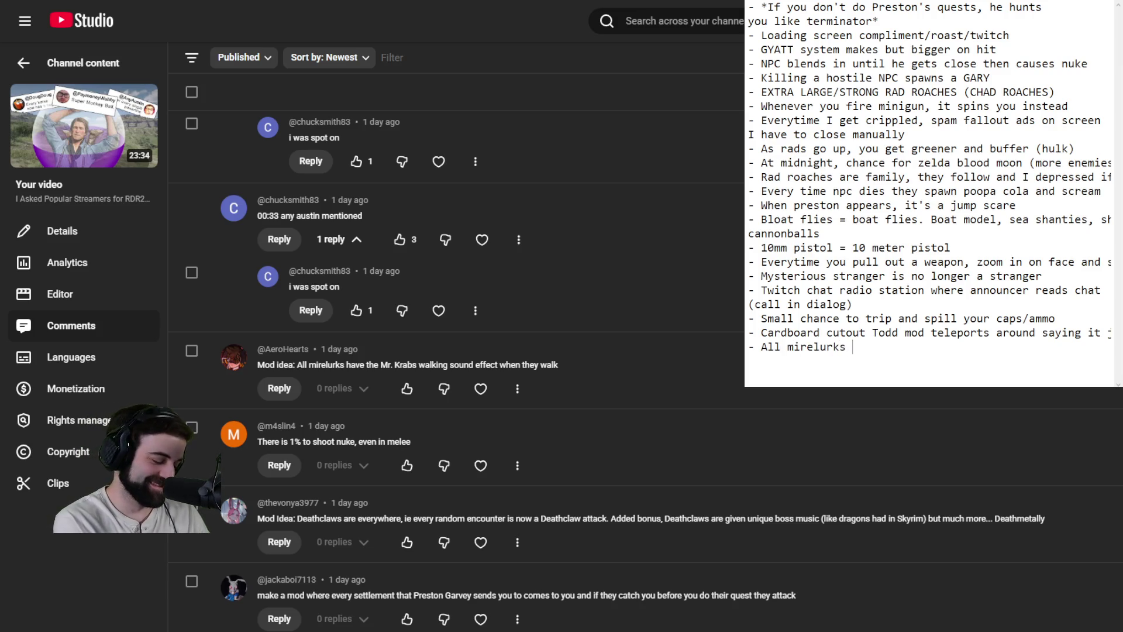
pyautogui.write('have the mr krabs wal')
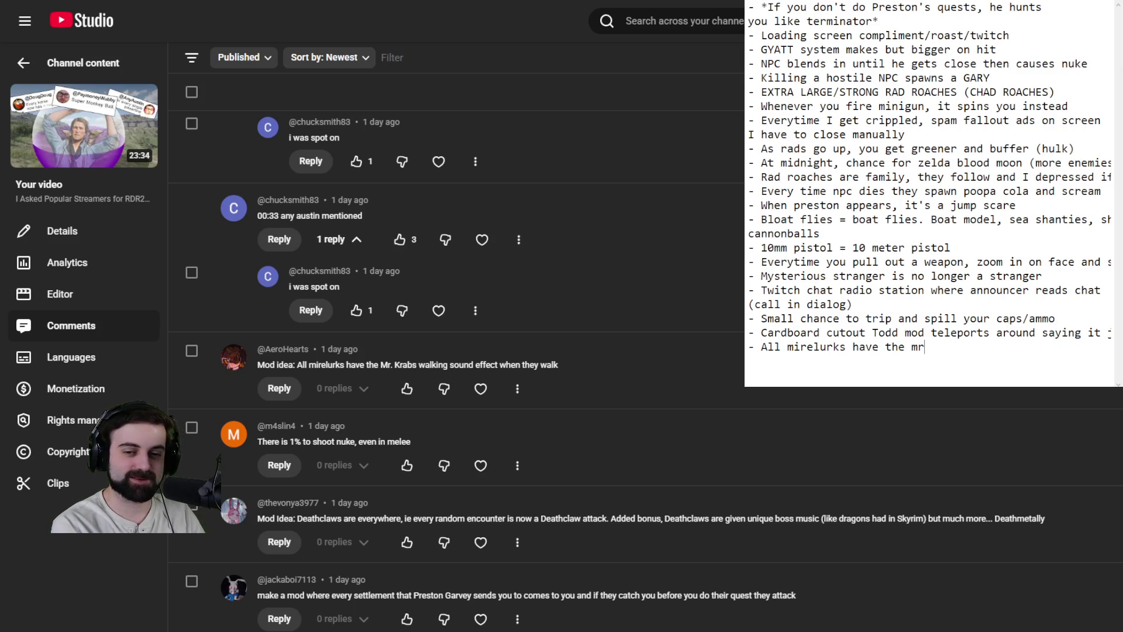
pyautogui.write('king sound')
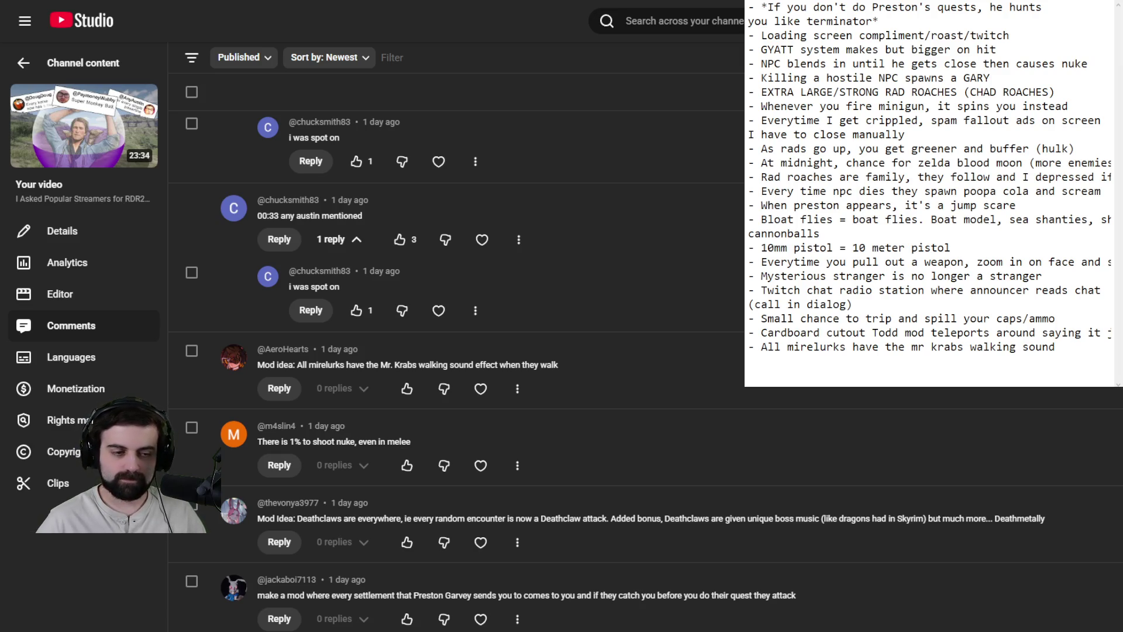
# Step: Highlight the 'Just play Fallout 4' comment, then expand the rdr2 block-game comment
pyautogui.scroll(-4, 626, 441)
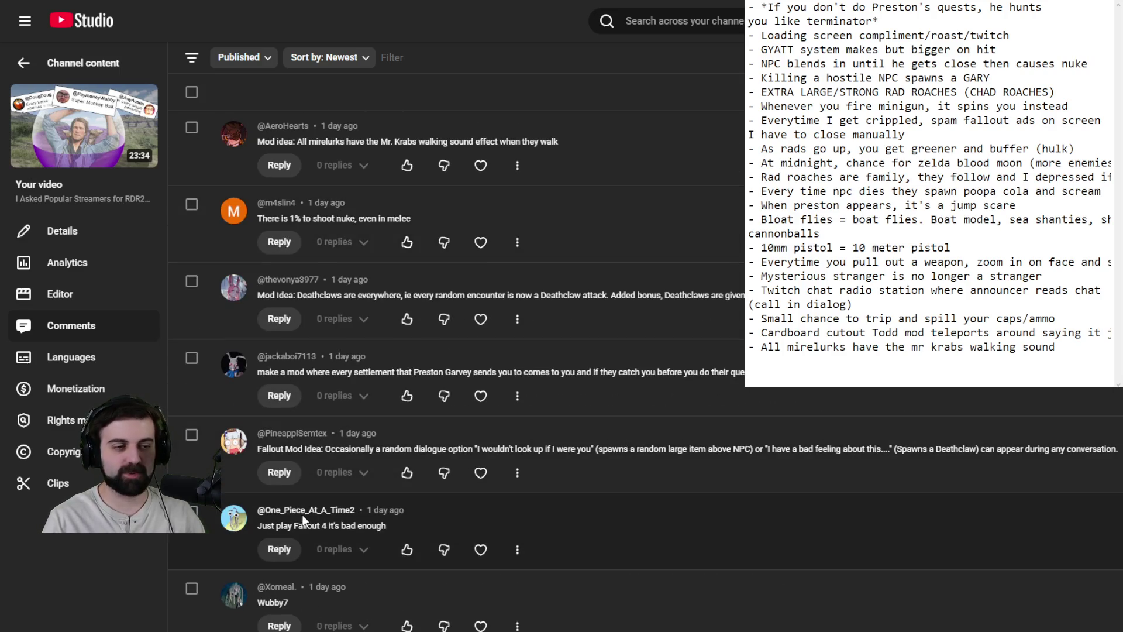
pyautogui.moveTo(262, 525); pyautogui.dragTo(388, 526)
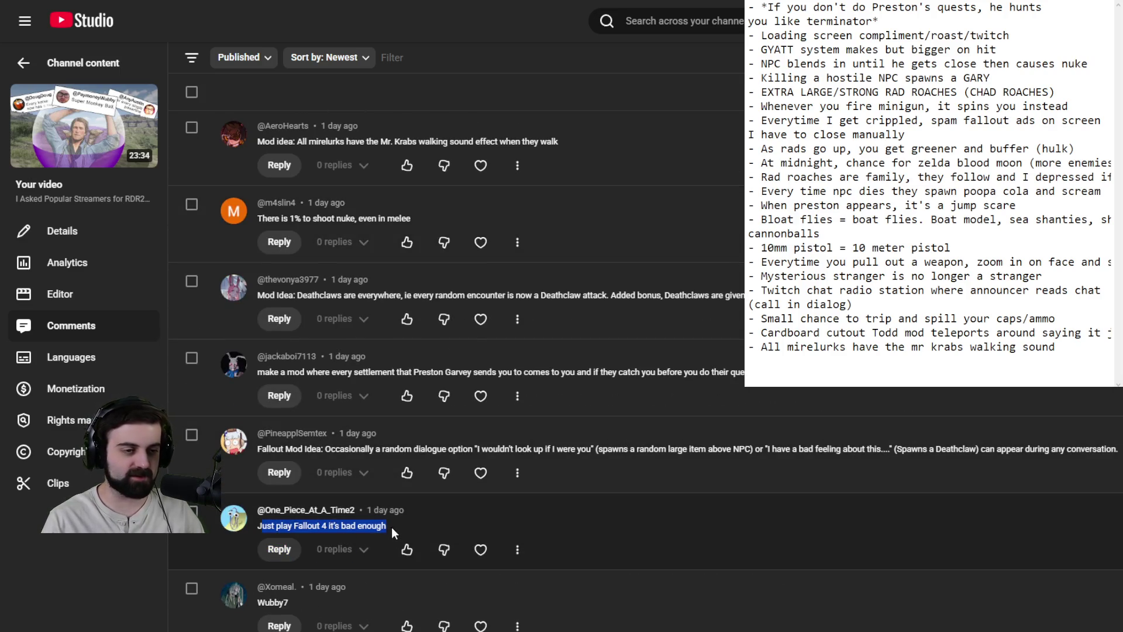
pyautogui.scroll(-3, 646, 371)
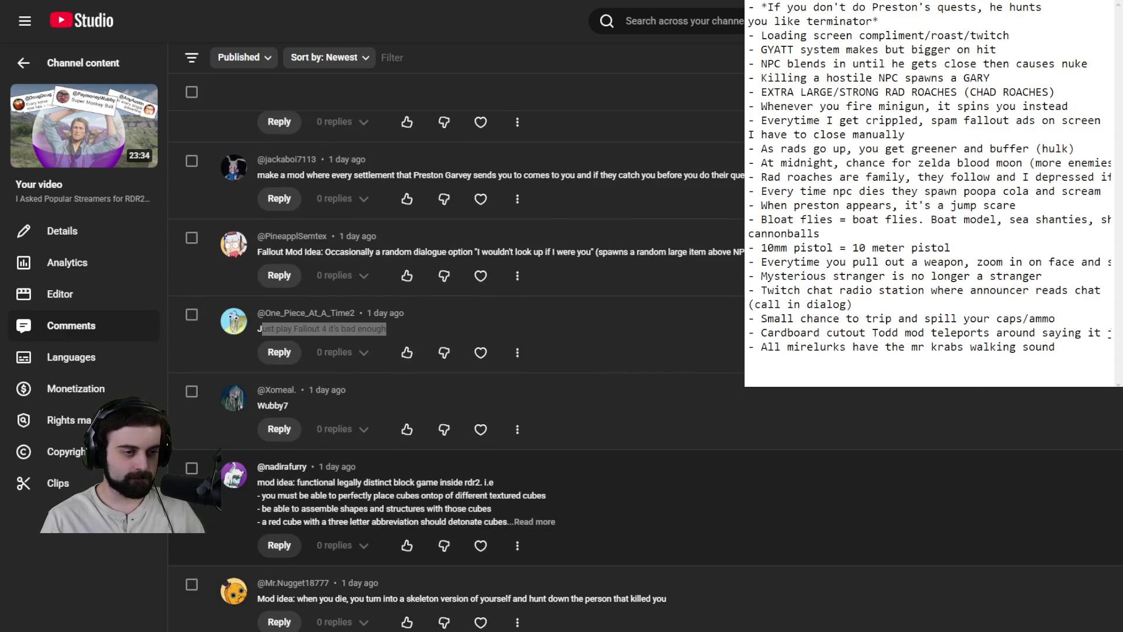
pyautogui.click(778, 497)
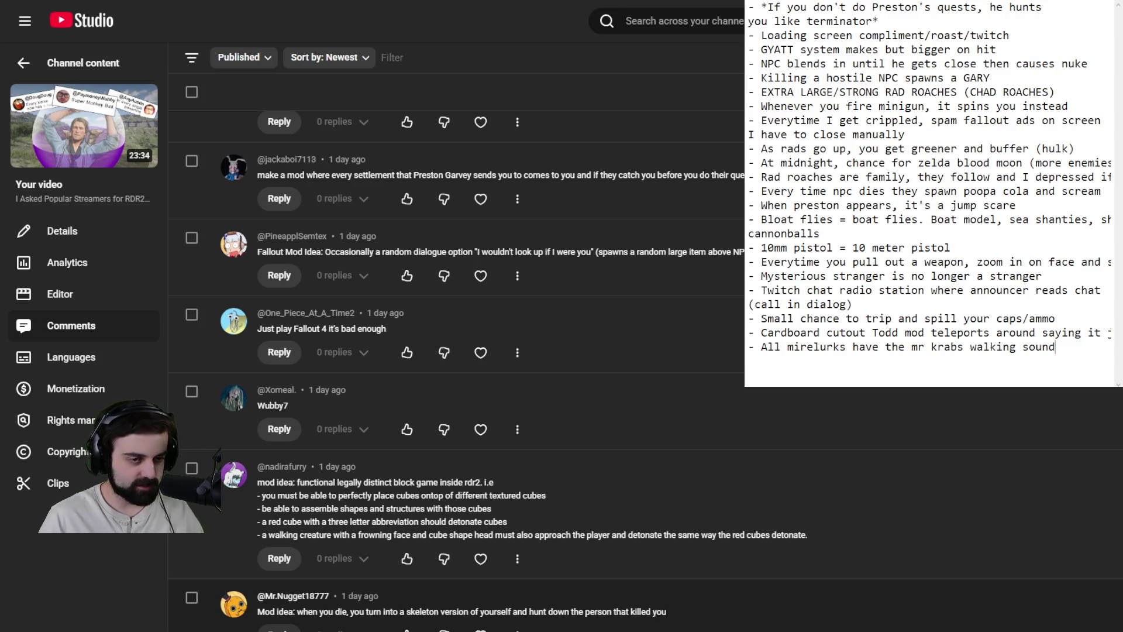
pyautogui.scroll(-3, 457, 351)
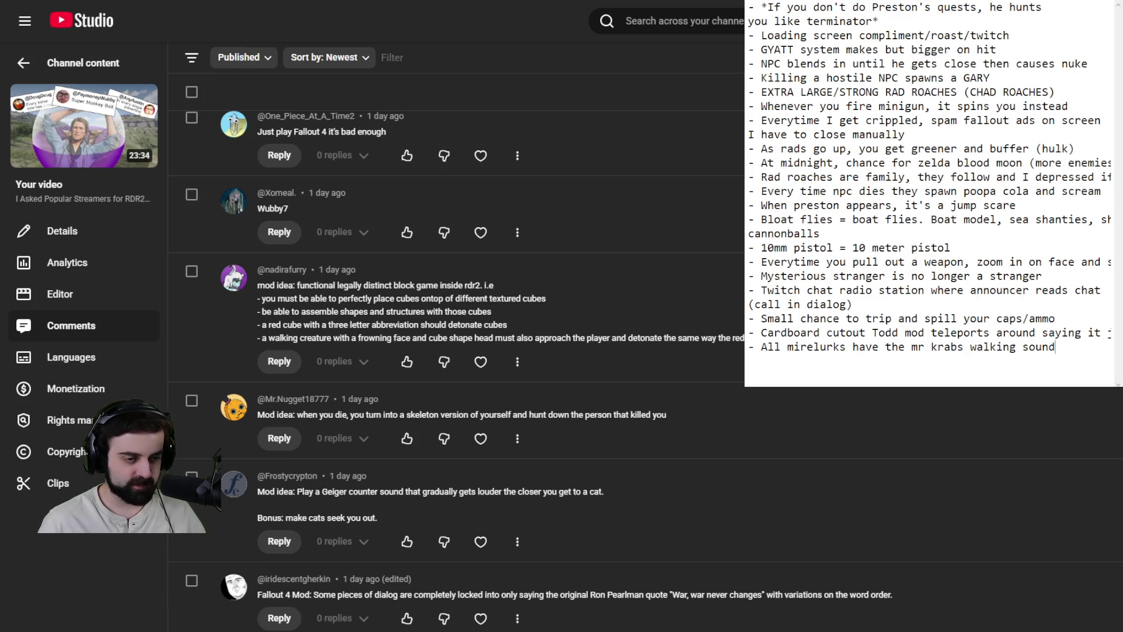
pyautogui.scroll(-8, 457, 369)
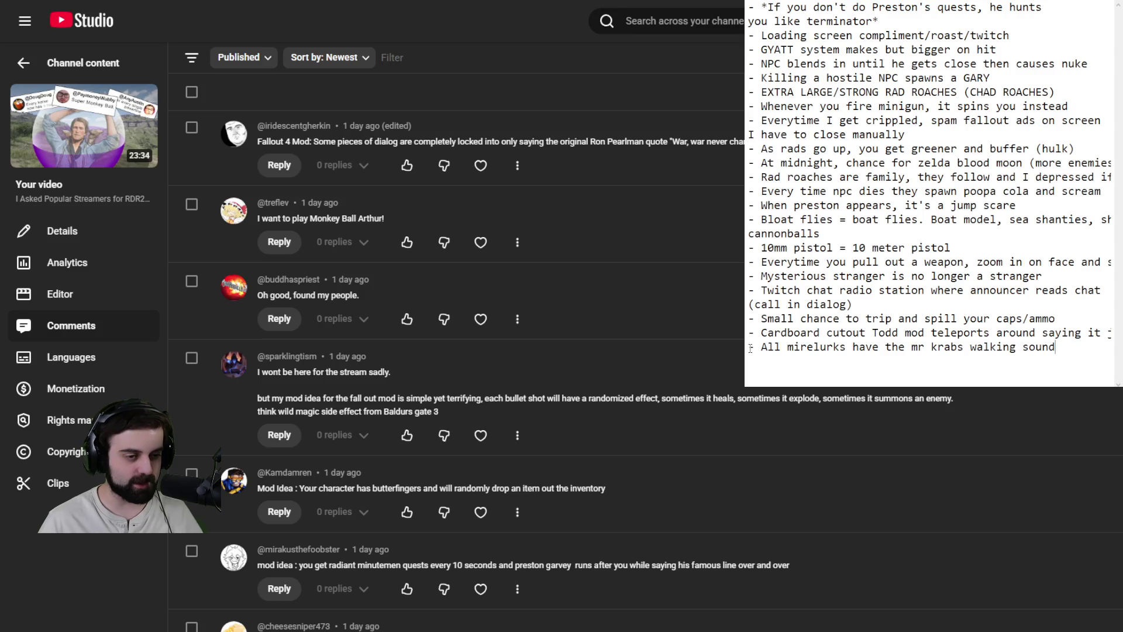
pyautogui.scroll(-5, 503, 362)
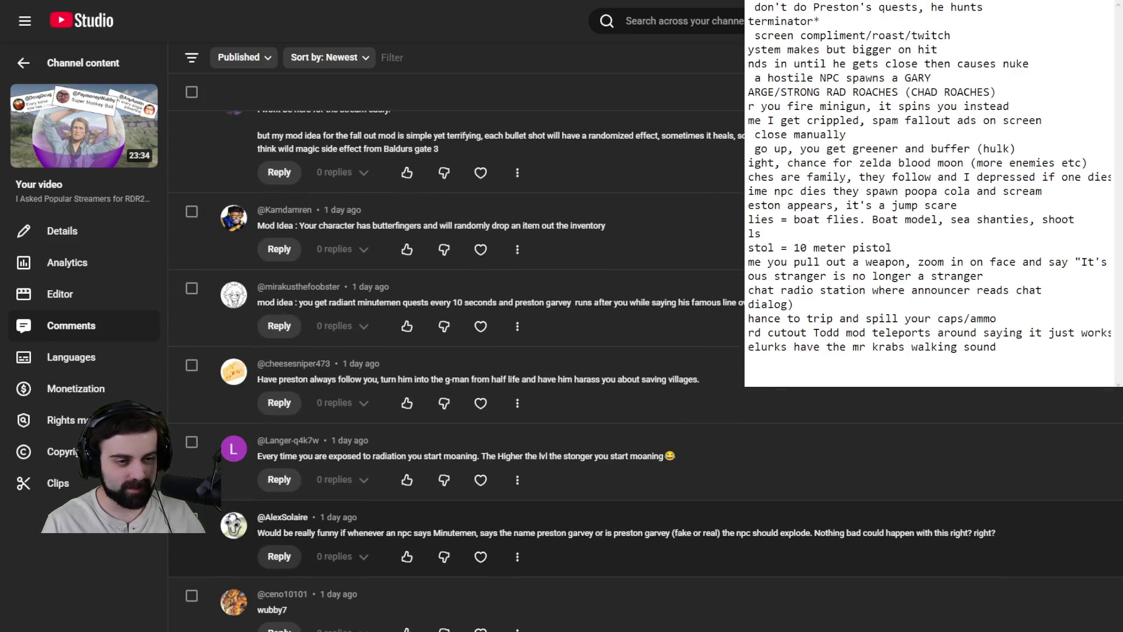
pyautogui.hscroll(-2, 891, 329)
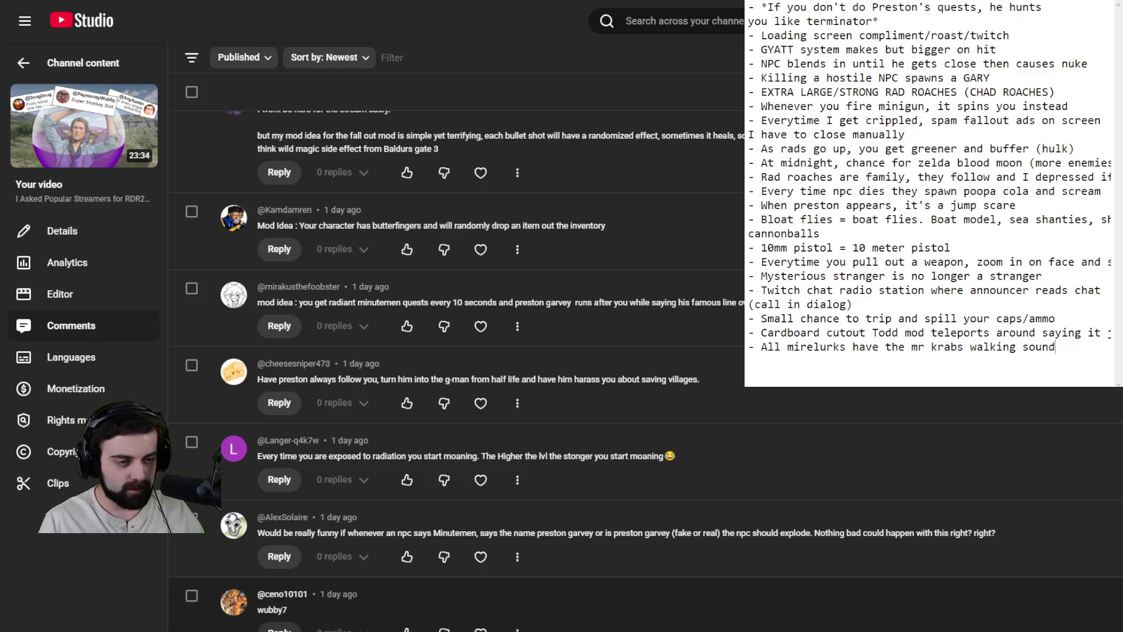
pyautogui.scroll(-3, 503, 363)
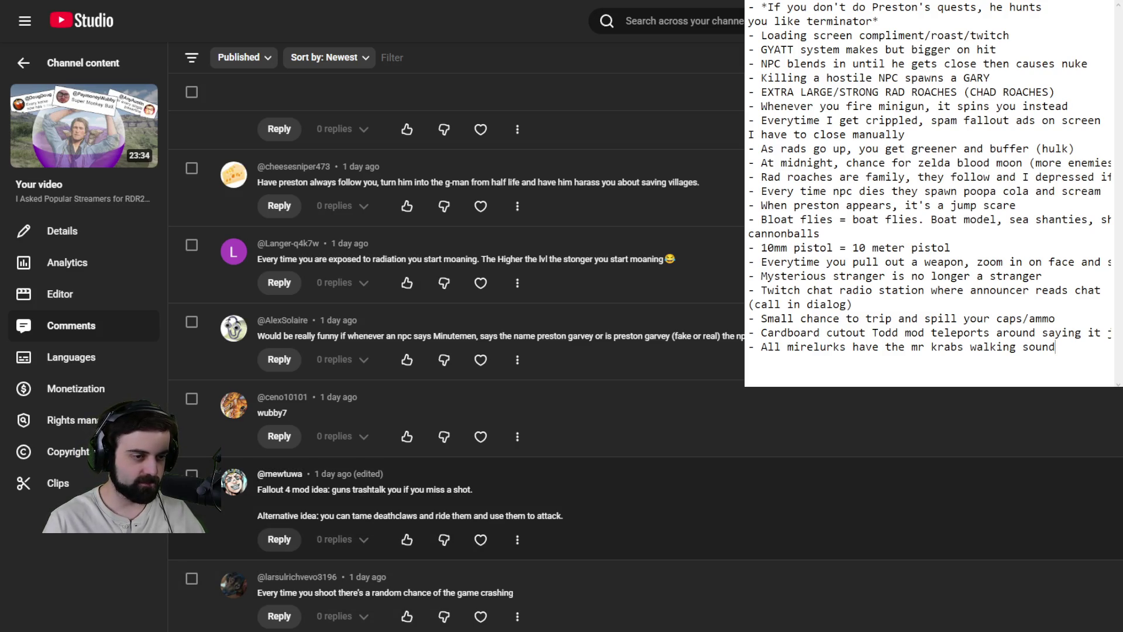
pyautogui.scroll(-2, 456, 351)
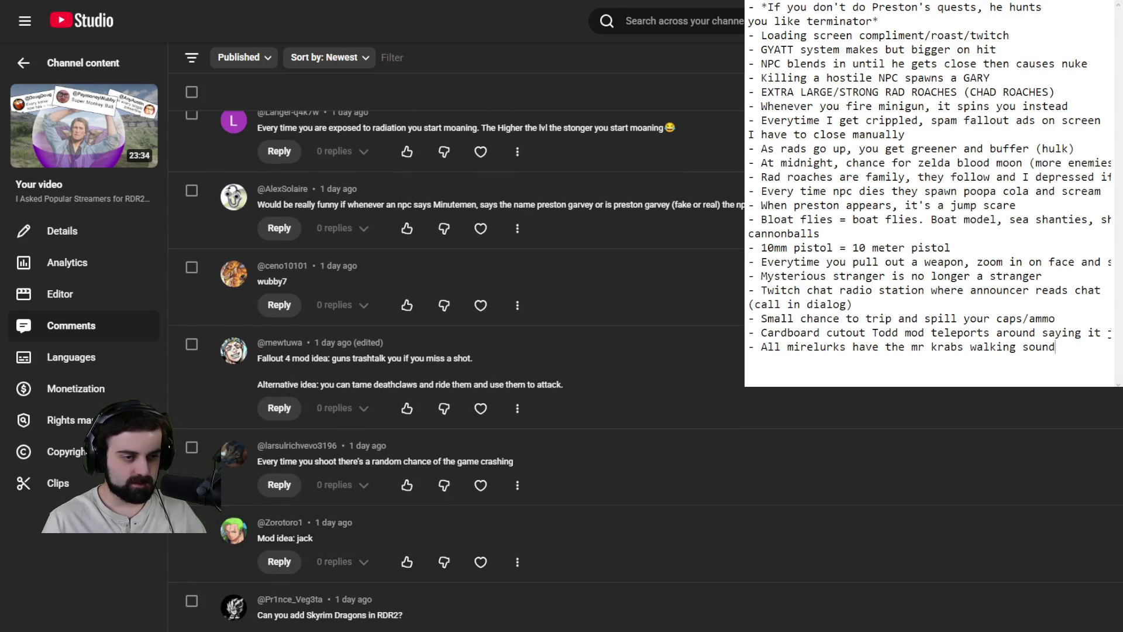
pyautogui.scroll(-3, 456, 351)
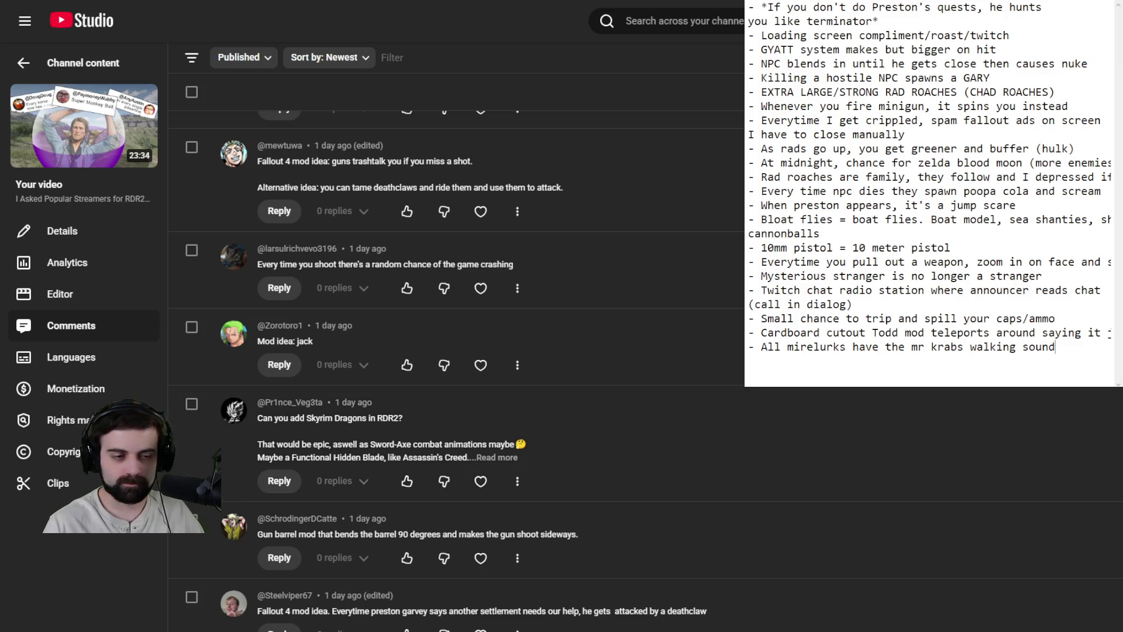
pyautogui.scroll(-2, 456, 351)
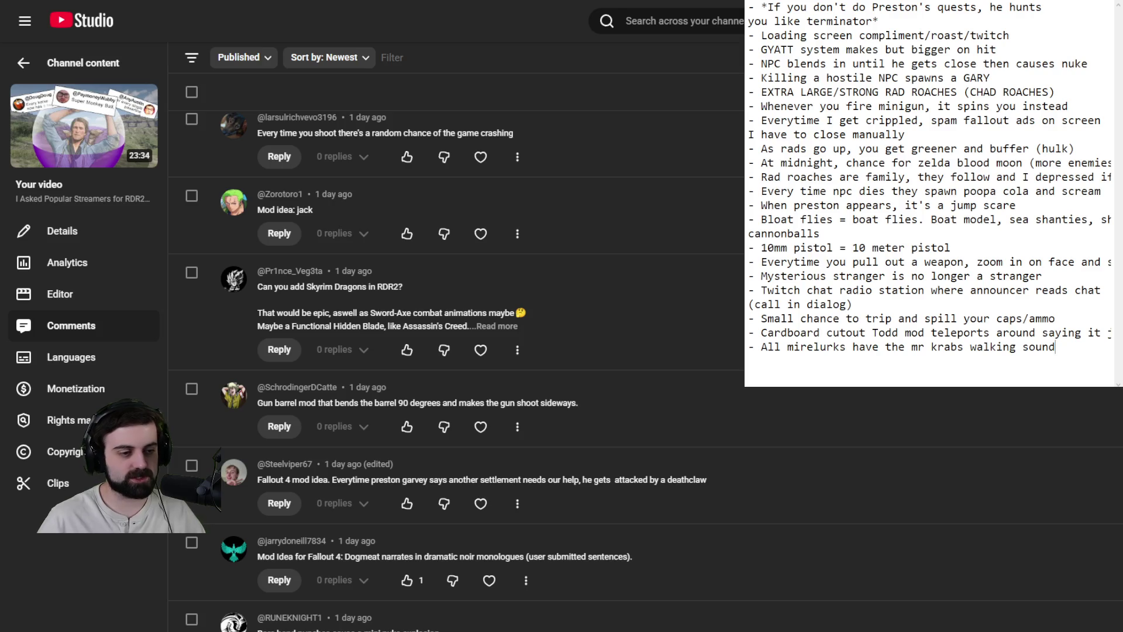
pyautogui.scroll(-3, 456, 351)
pyautogui.click(285, 553)
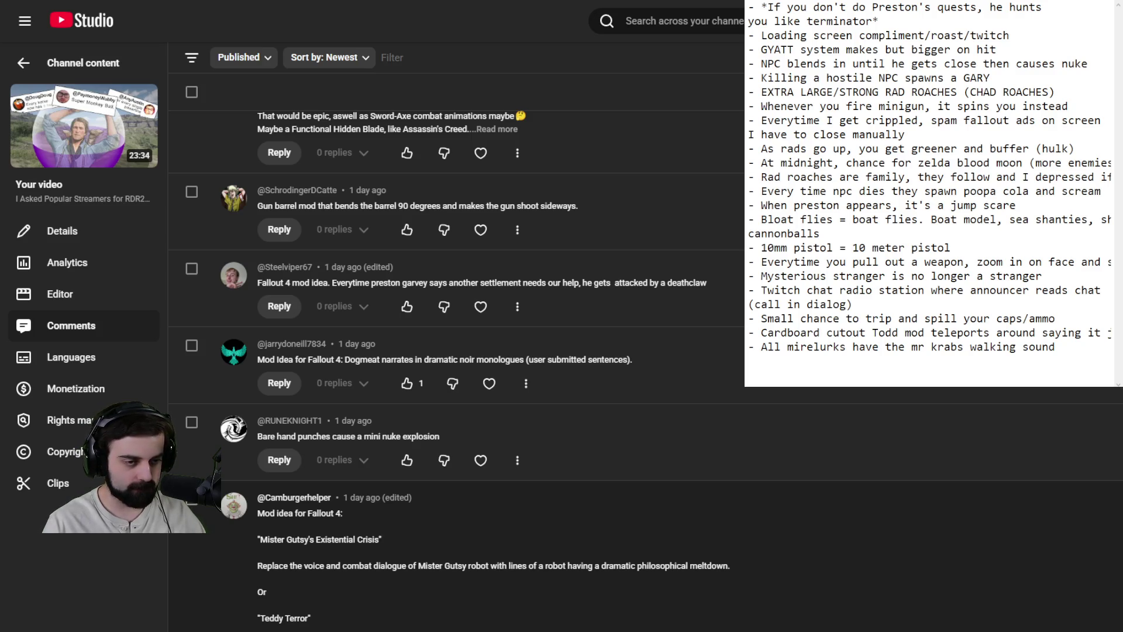
pyautogui.scroll(-3, 457, 351)
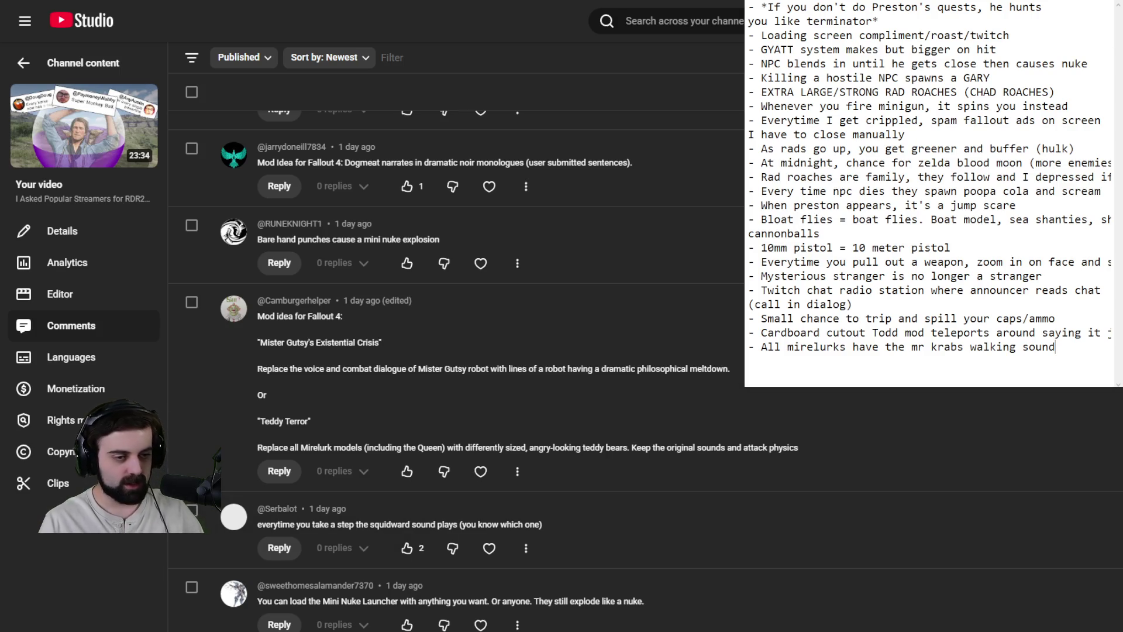
pyautogui.scroll(-3, 457, 363)
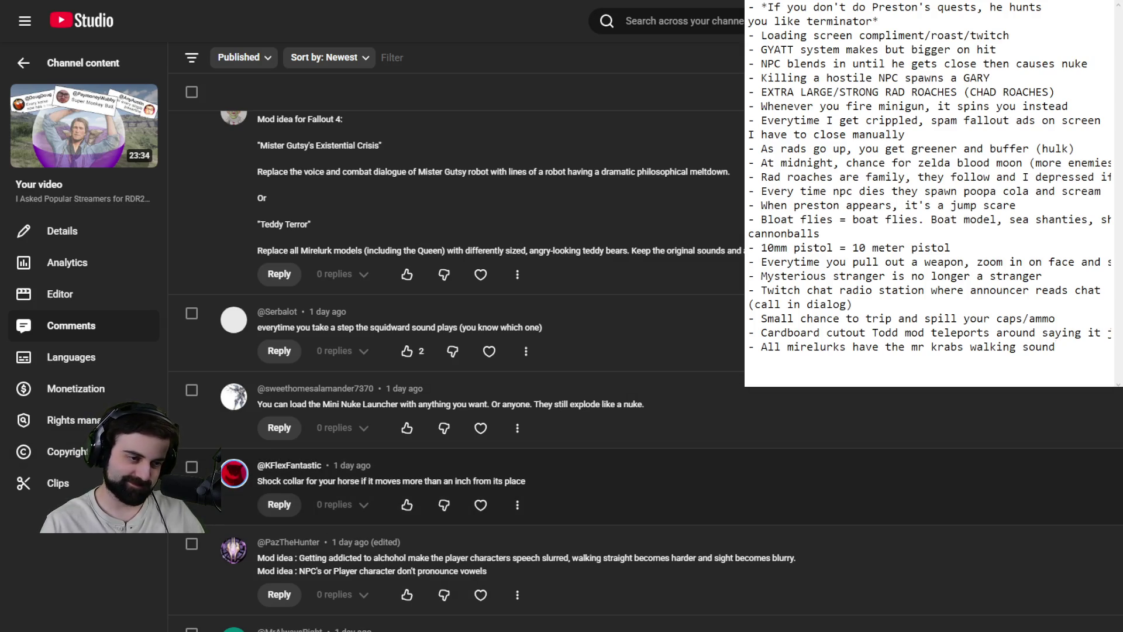
# Step: Highlight then deselect the horse shock collar comment, and scroll down to the Mama Murphy comment
pyautogui.moveTo(526, 481); pyautogui.dragTo(254, 485)
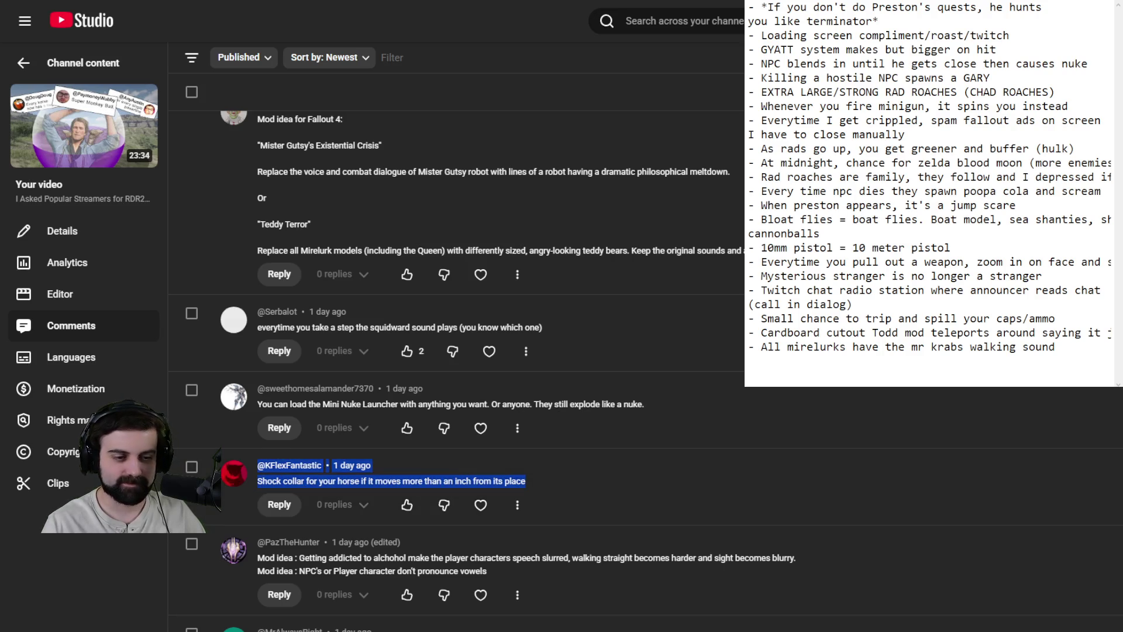
pyautogui.click(711, 572)
pyautogui.scroll(-4, 705, 534)
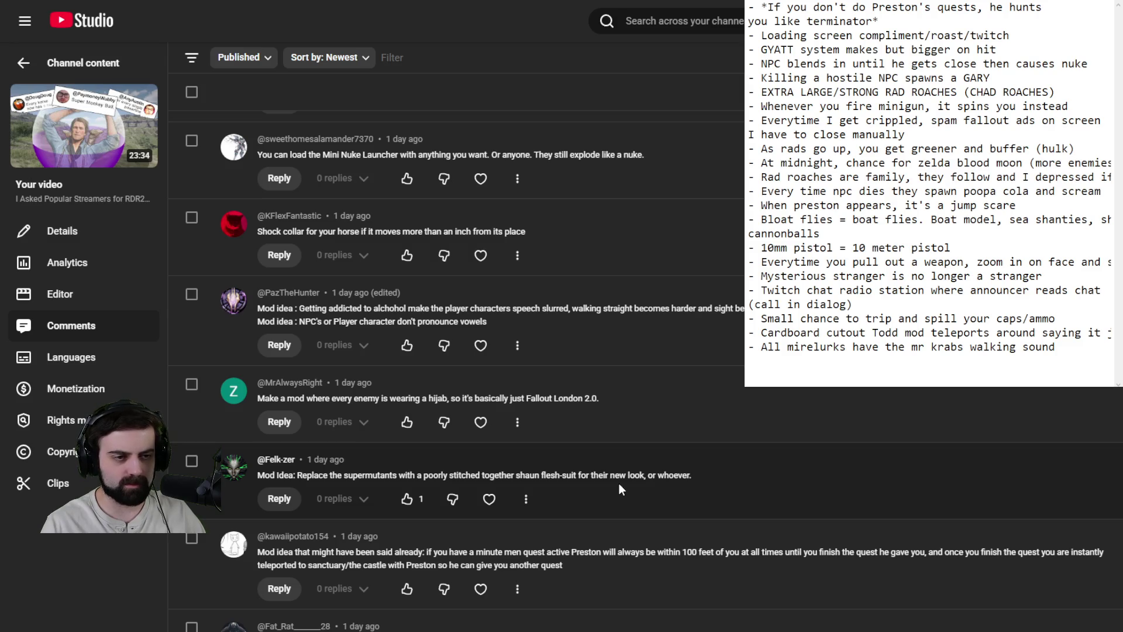
pyautogui.scroll(-3, 620, 481)
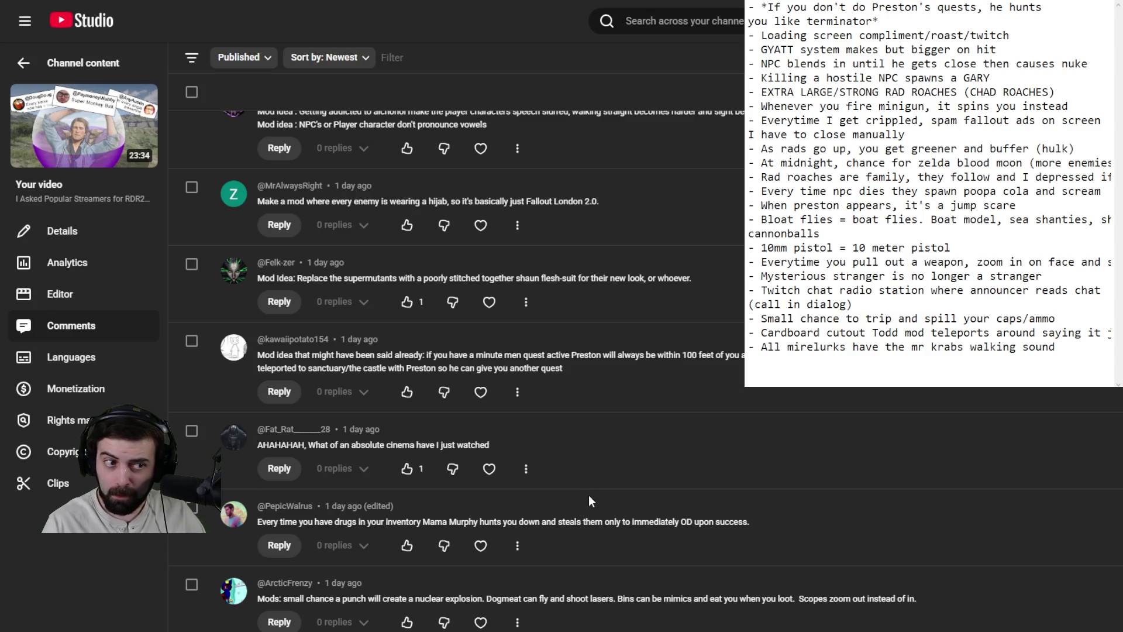
pyautogui.scroll(-2, 583, 475)
pyautogui.write('-')
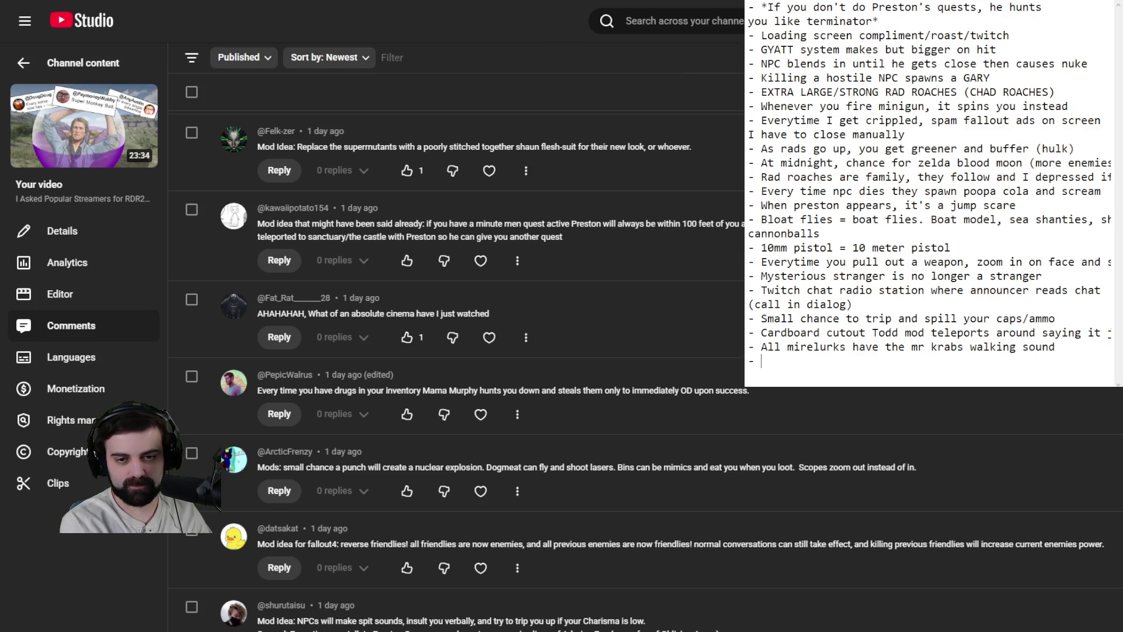
# Step: Add 'Mama murphy chases you if you have drugs, and if she steals them, she immediately ODs'
pyautogui.write('Mama murphy ch')
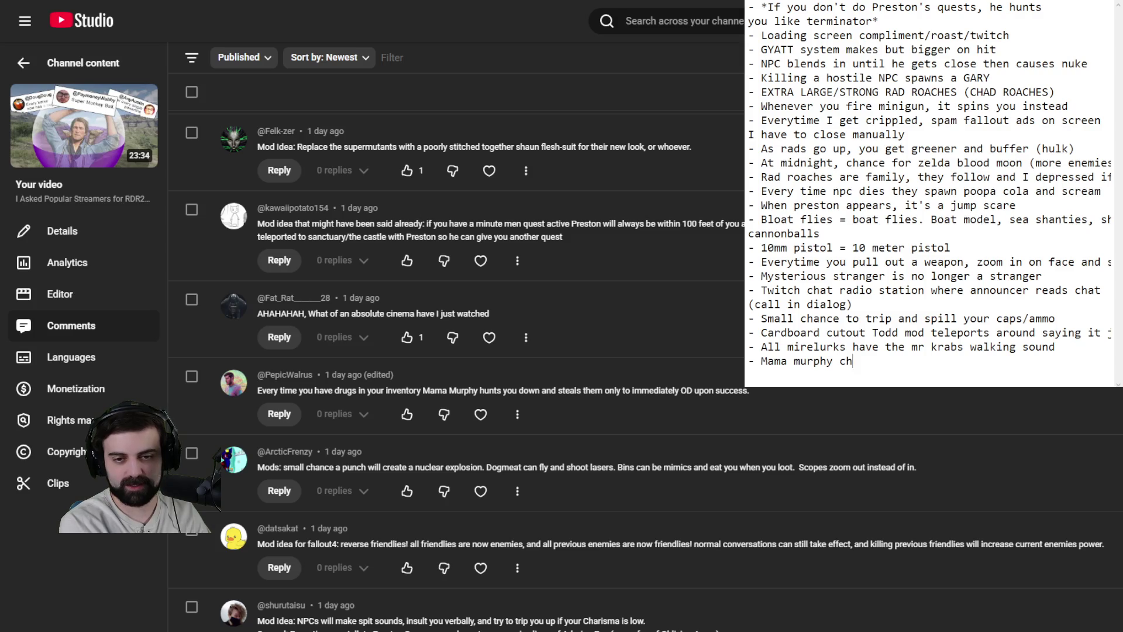
pyautogui.write('ases you if yo')
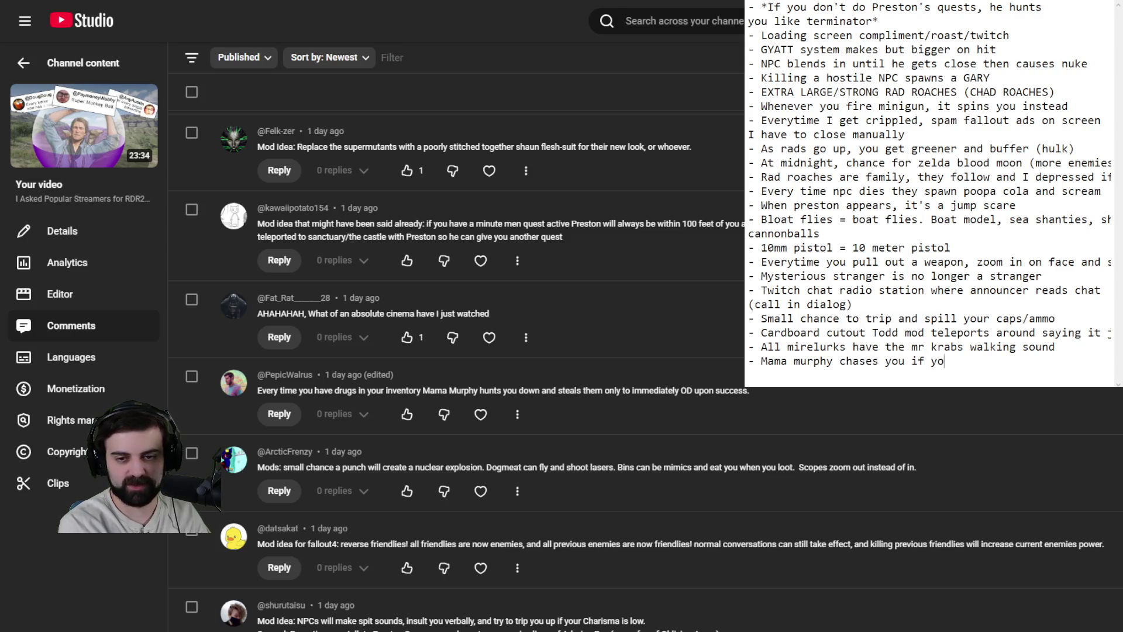
pyautogui.write('u have drugs, and ')
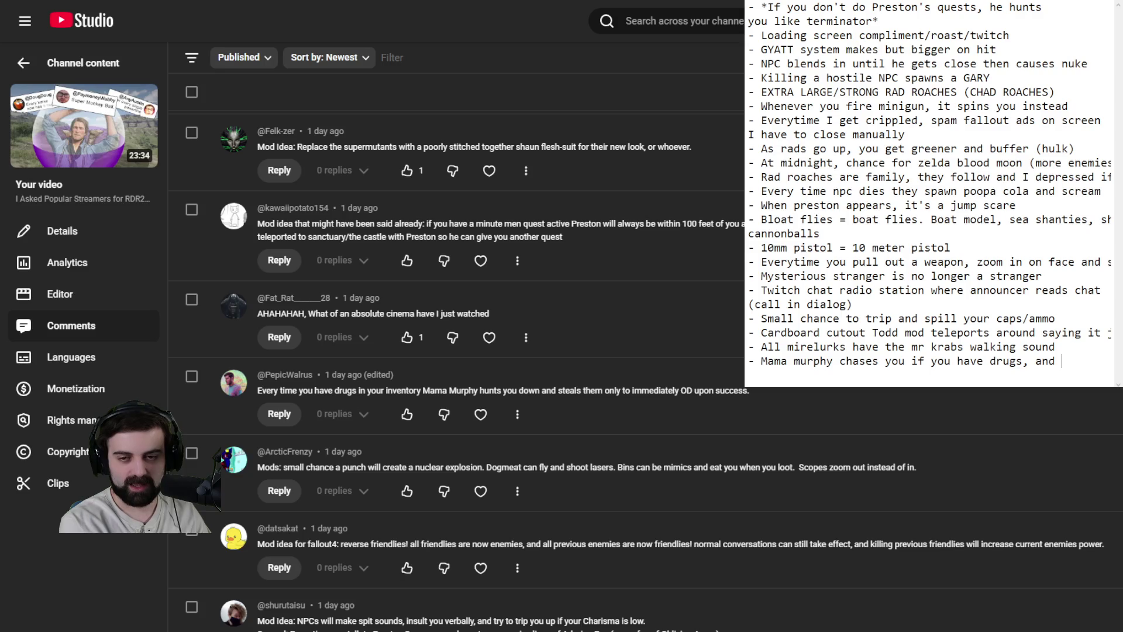
pyautogui.write('if she steals the')
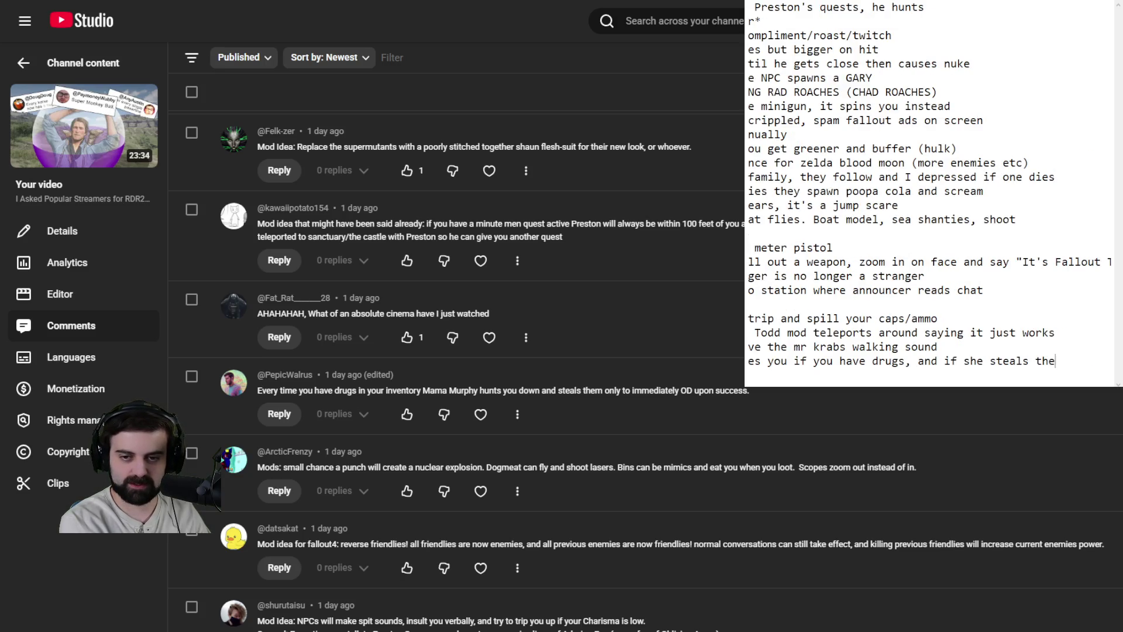
pyautogui.write('m, she immediately')
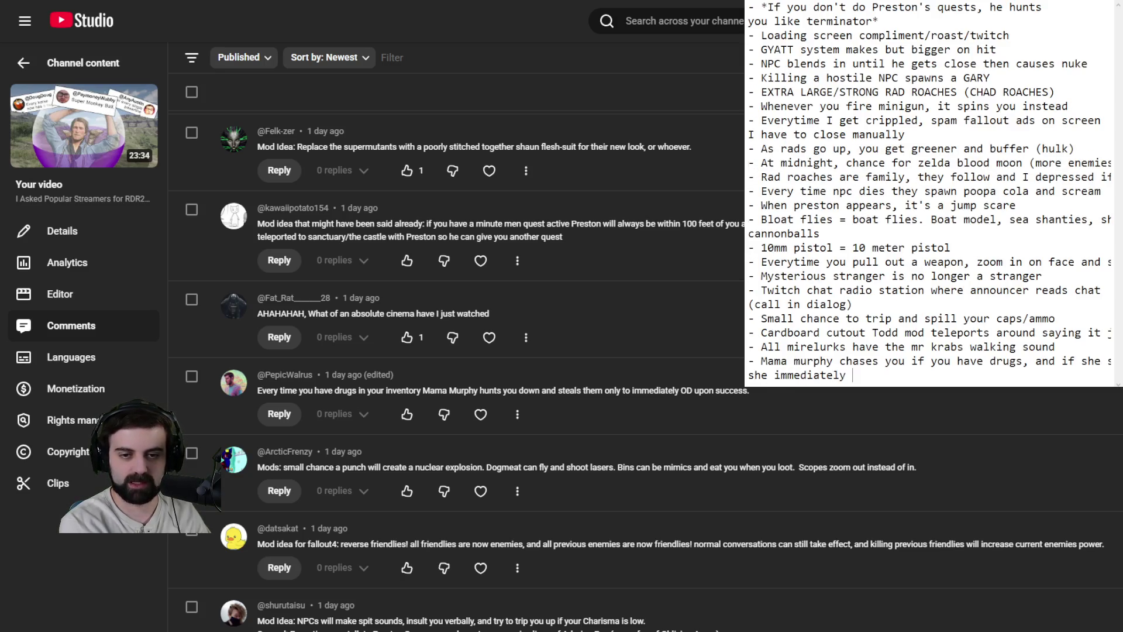
pyautogui.write('ODs')
pyautogui.press('Return')
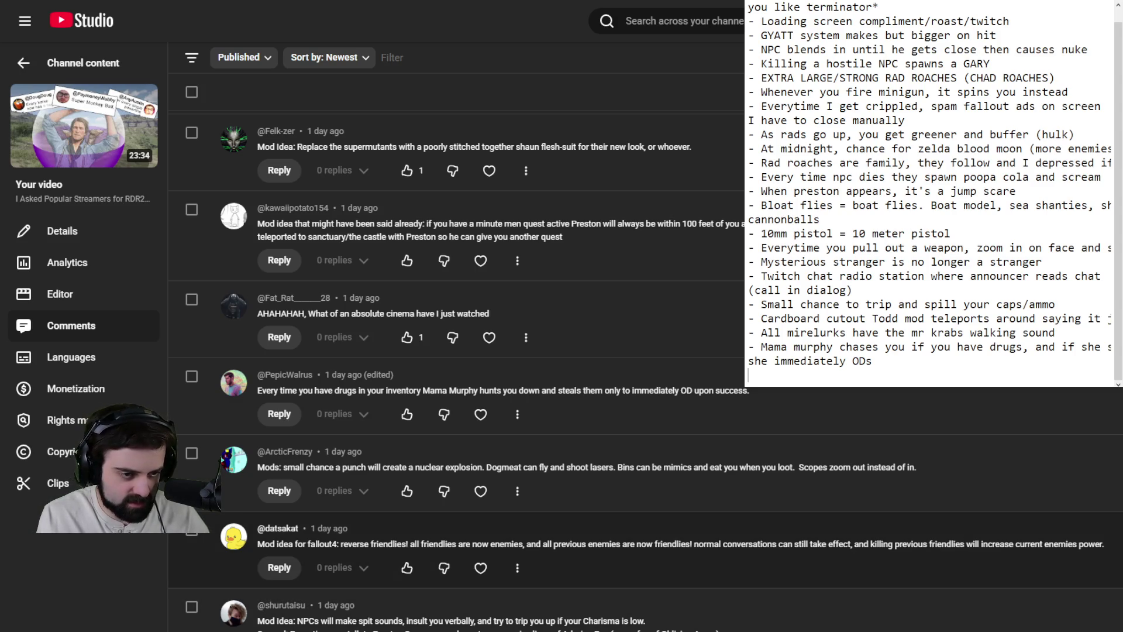
pyautogui.scroll(-3, 586, 351)
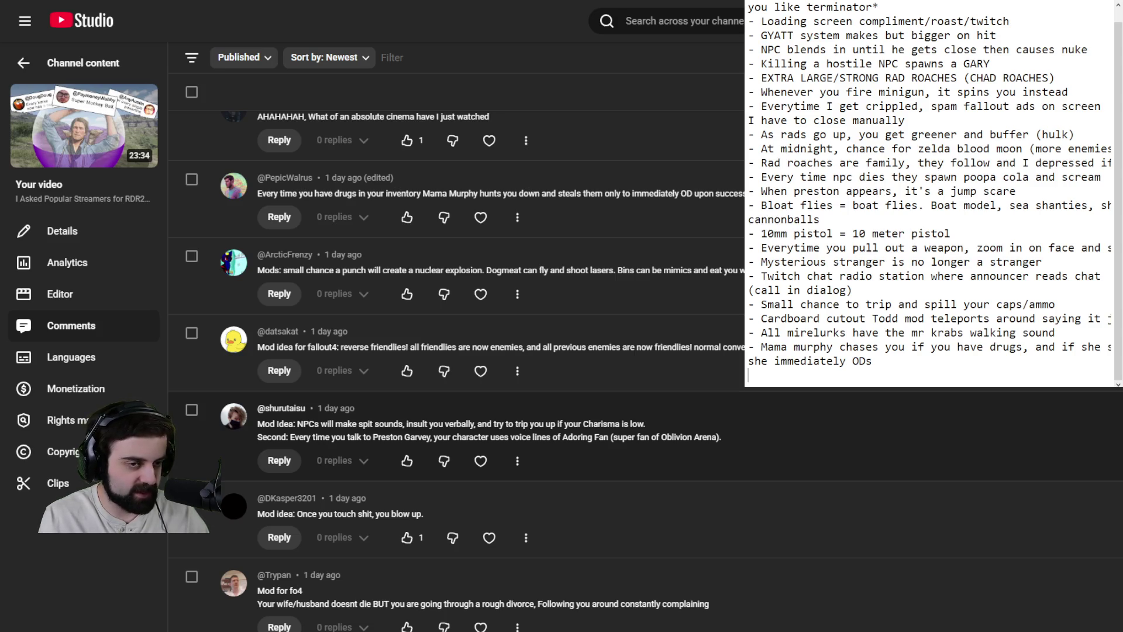
pyautogui.scroll(-2, 457, 351)
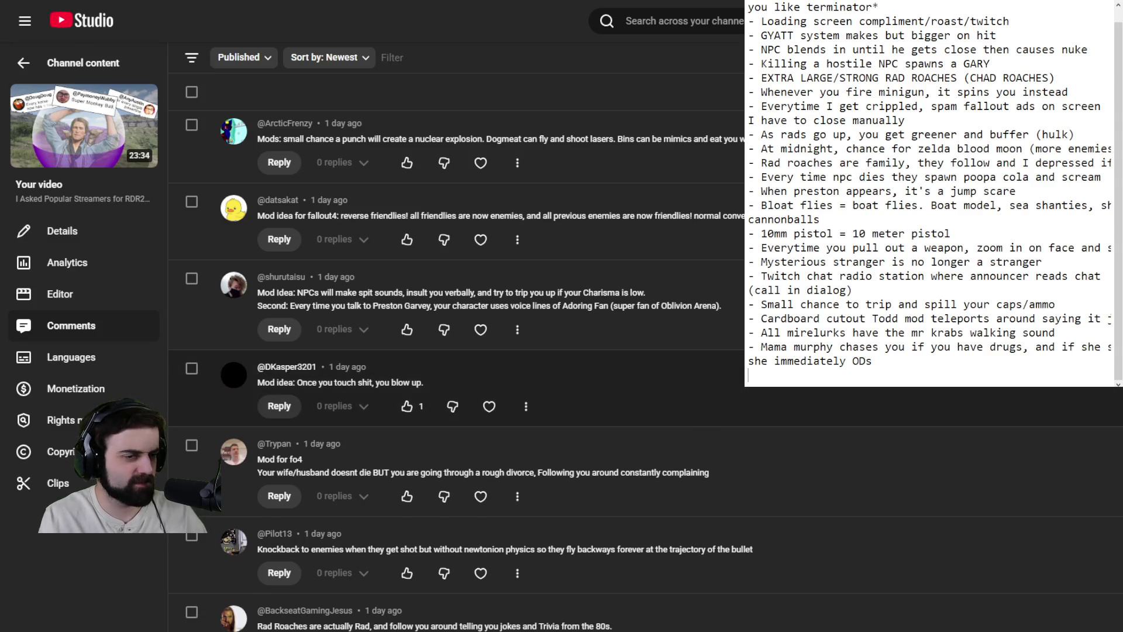
pyautogui.scroll(-2, 456, 351)
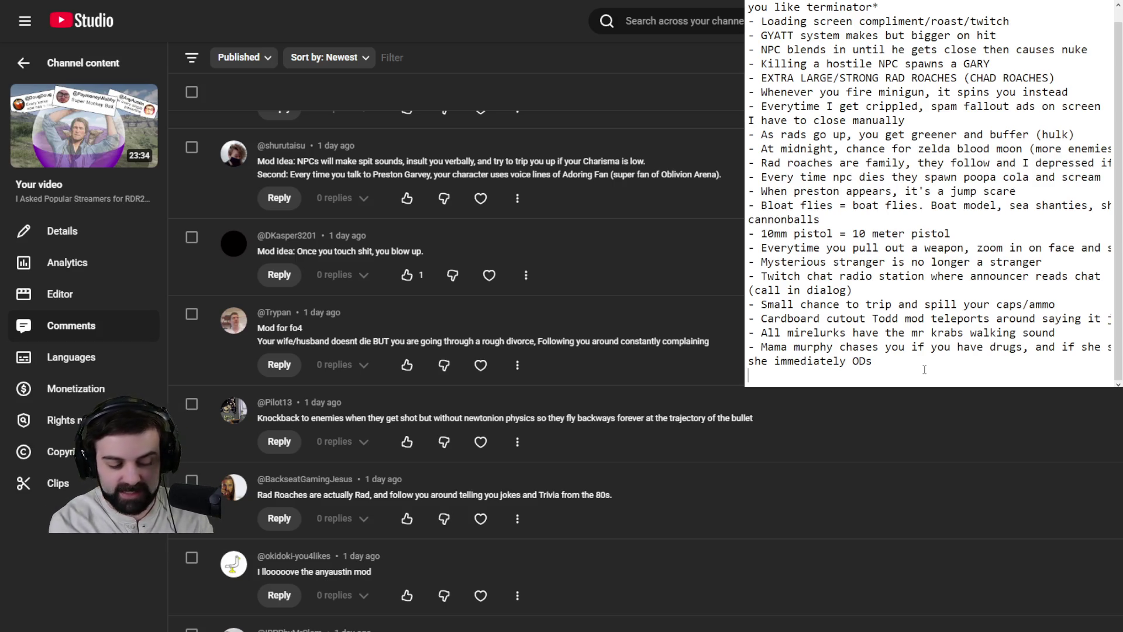
# Step: Type the bullet '- Rad raoaches are actually Rad' on the bottom line
pyautogui.write('- Rad ra')
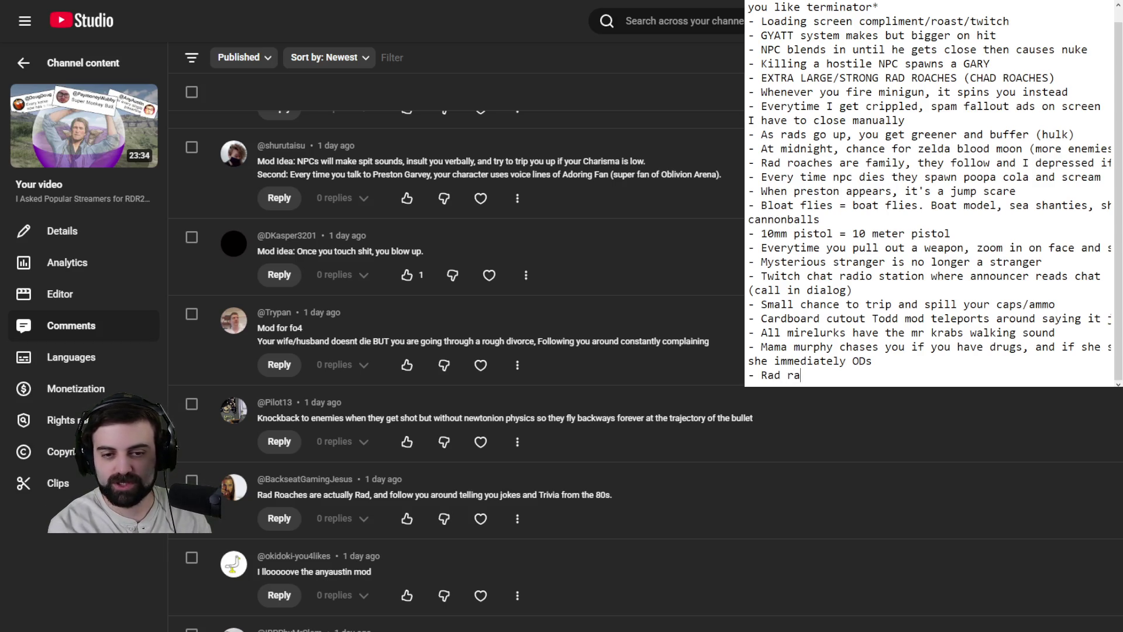
pyautogui.press('BackSpace')
pyautogui.write('oaches are actually ')
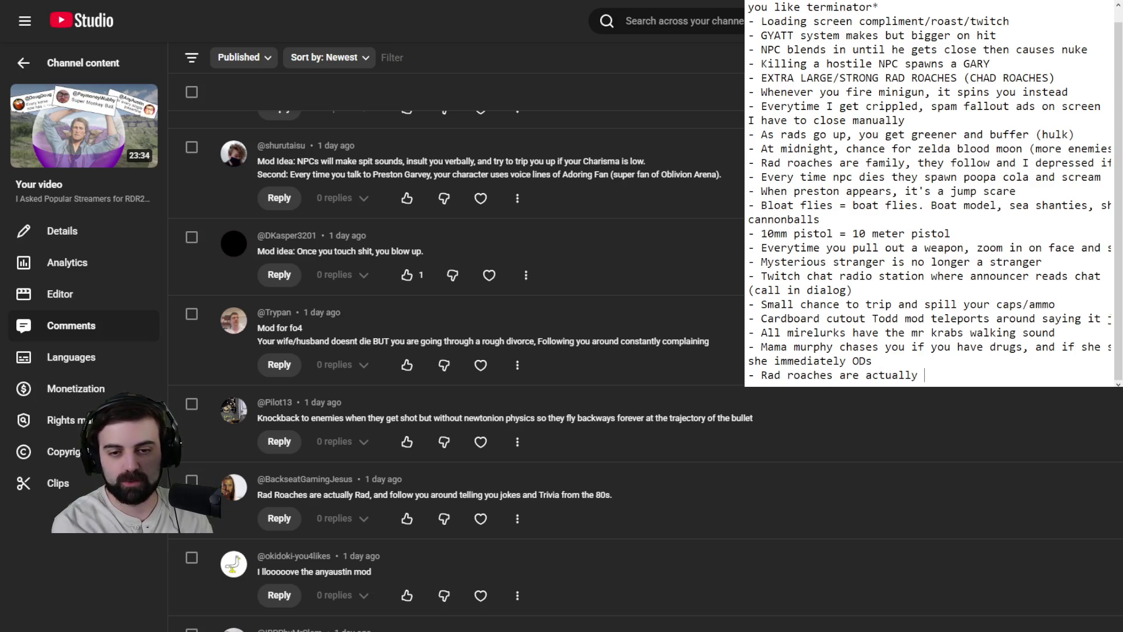
pyautogui.write('Rad')
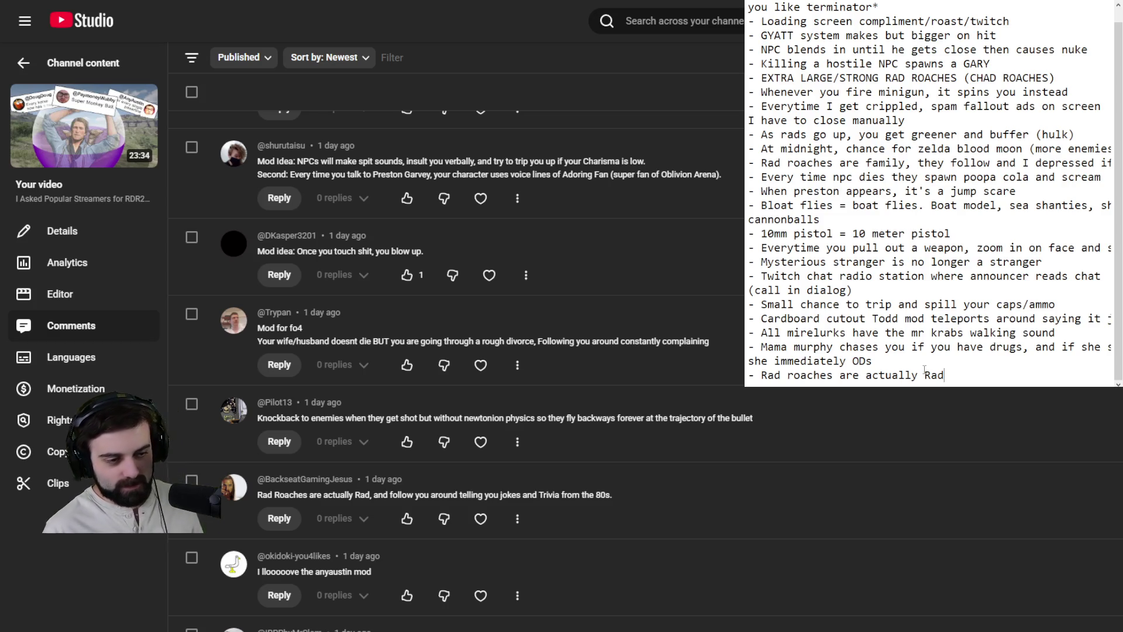
pyautogui.scroll(-3, 456, 351)
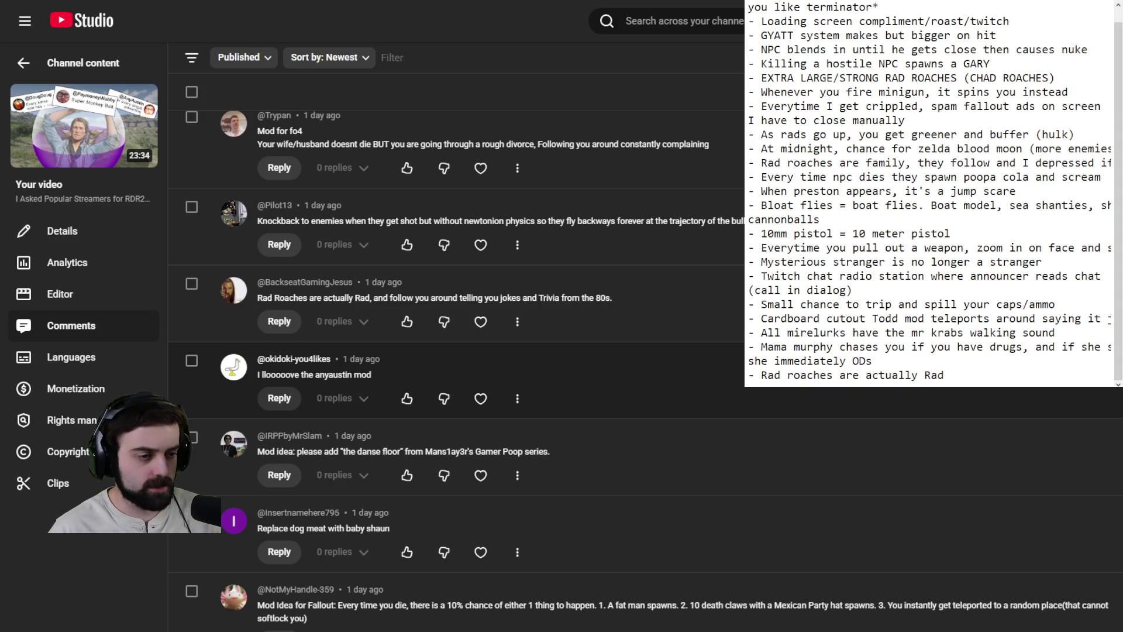
pyautogui.scroll(-3, 456, 351)
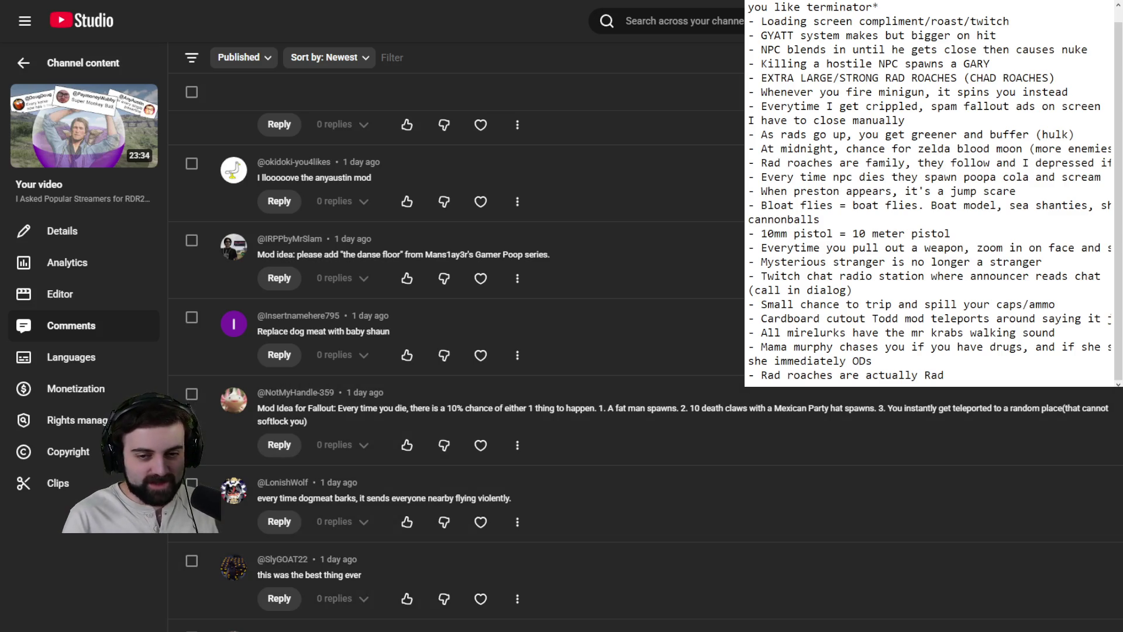
pyautogui.press('Return')
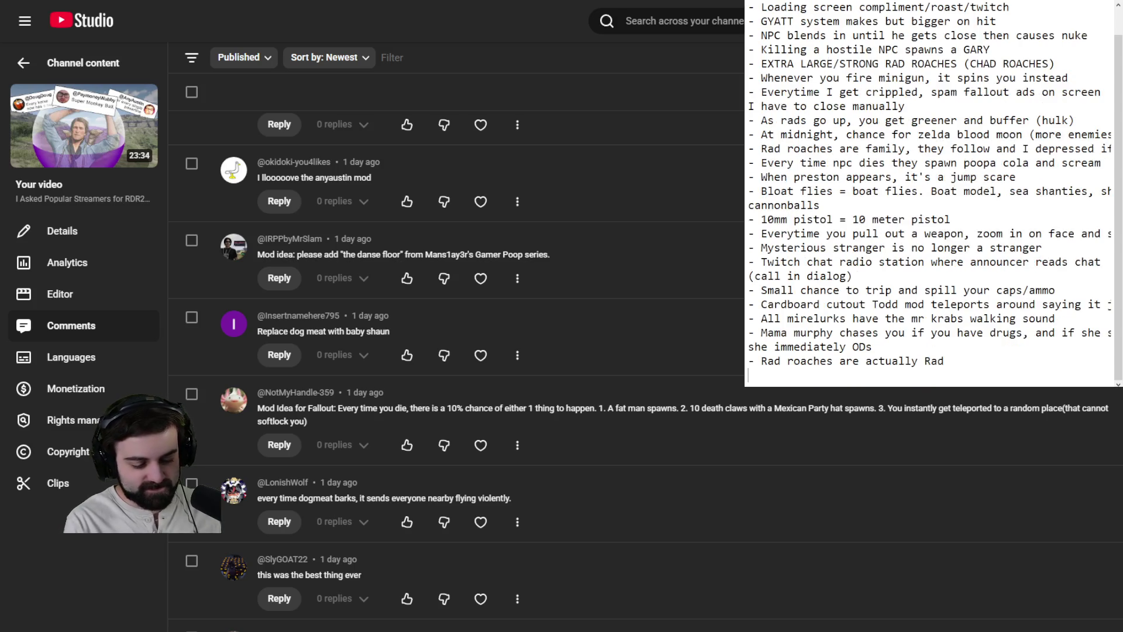
# Step: Add the bullet '- If dogmeat barks, everyone gets launched', fixing the typo in 'everyone'
pyautogui.write('- If dogme')
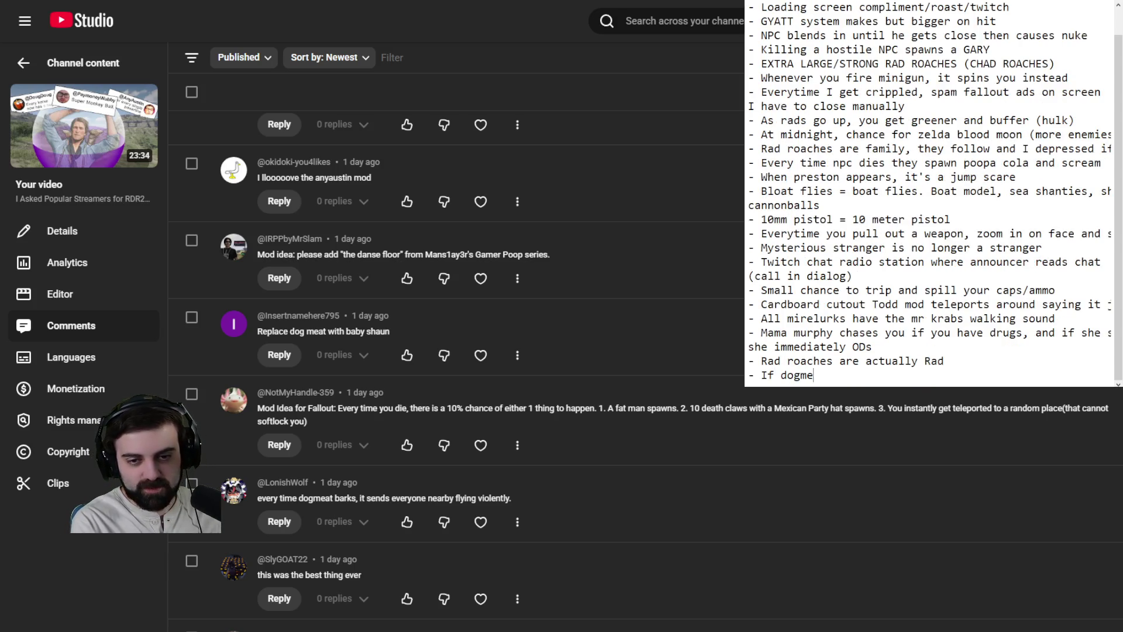
pyautogui.write('at barks, everyo')
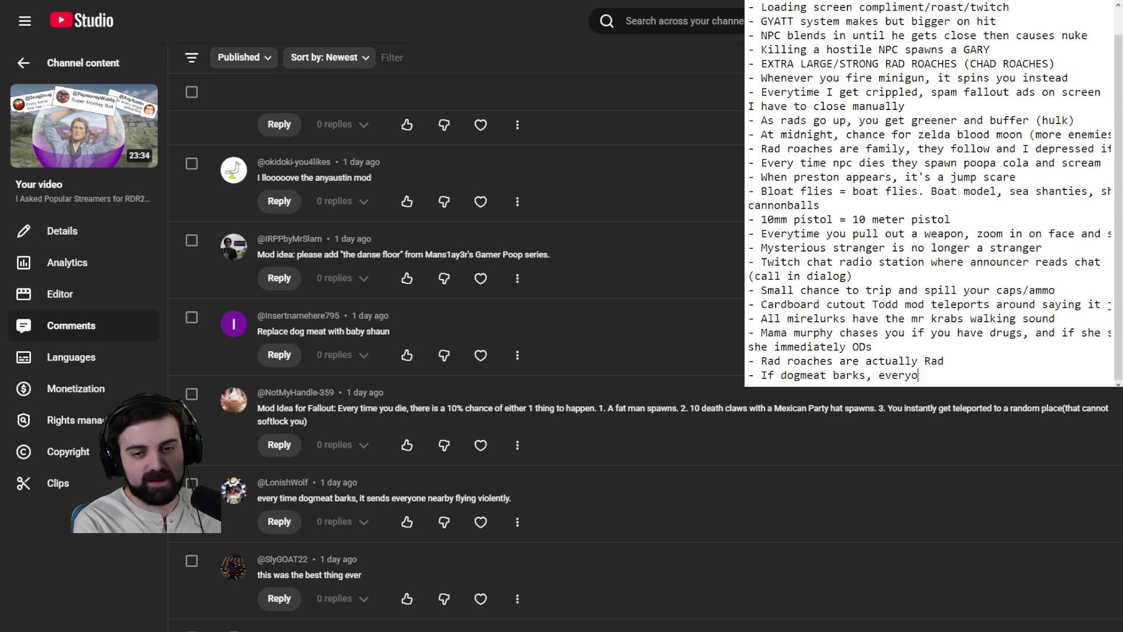
pyautogui.write('ne gets lau')
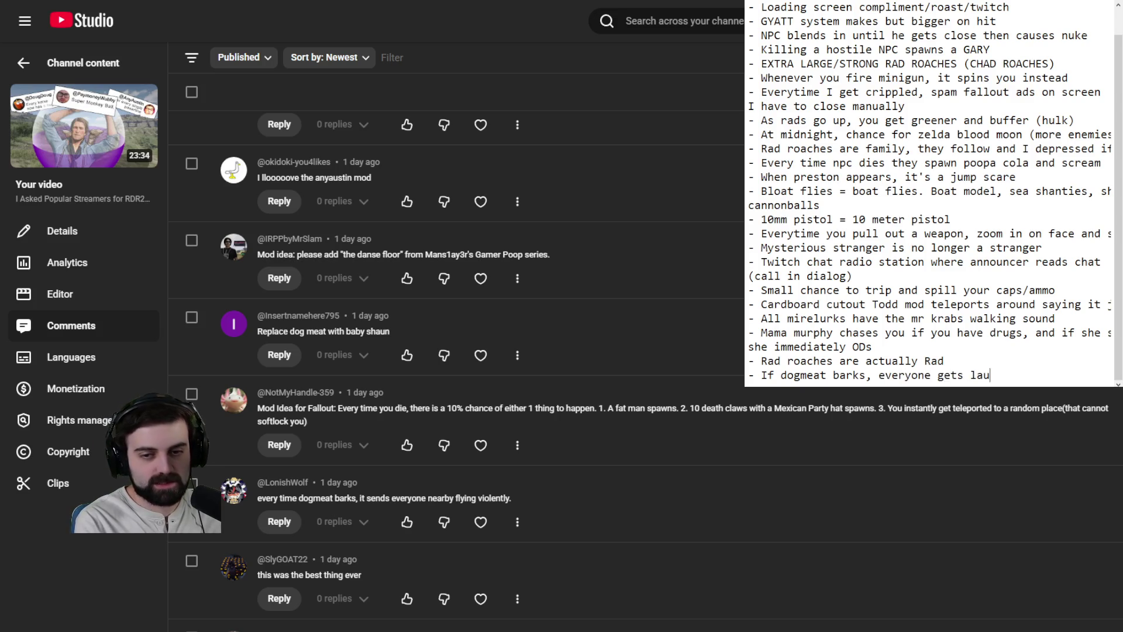
pyautogui.write('nched')
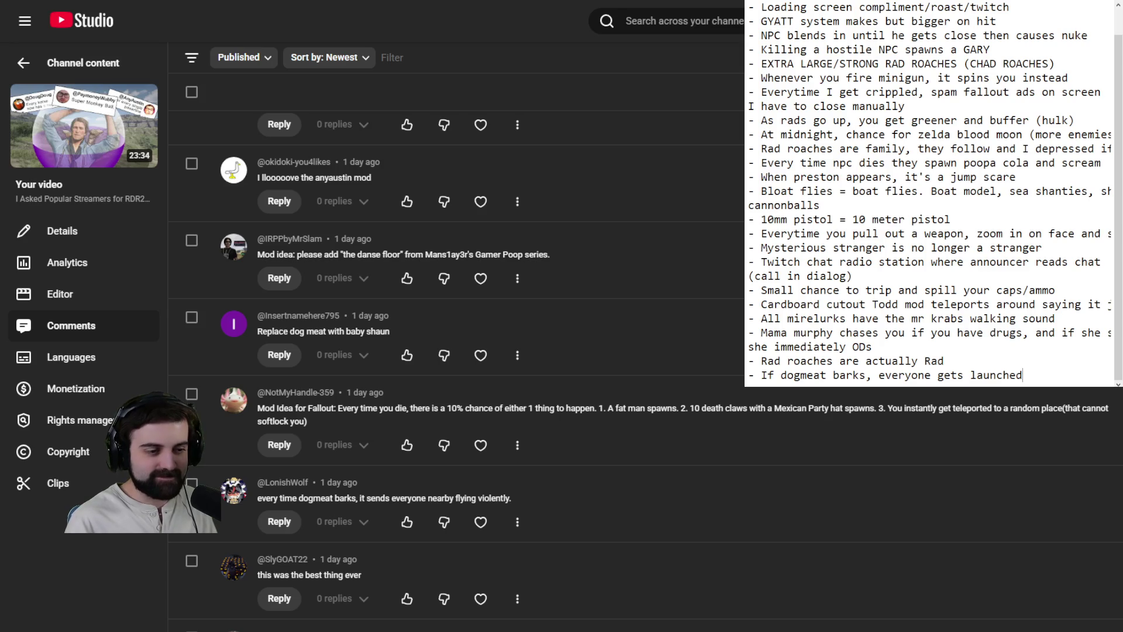
pyautogui.scroll(-5, 526, 351)
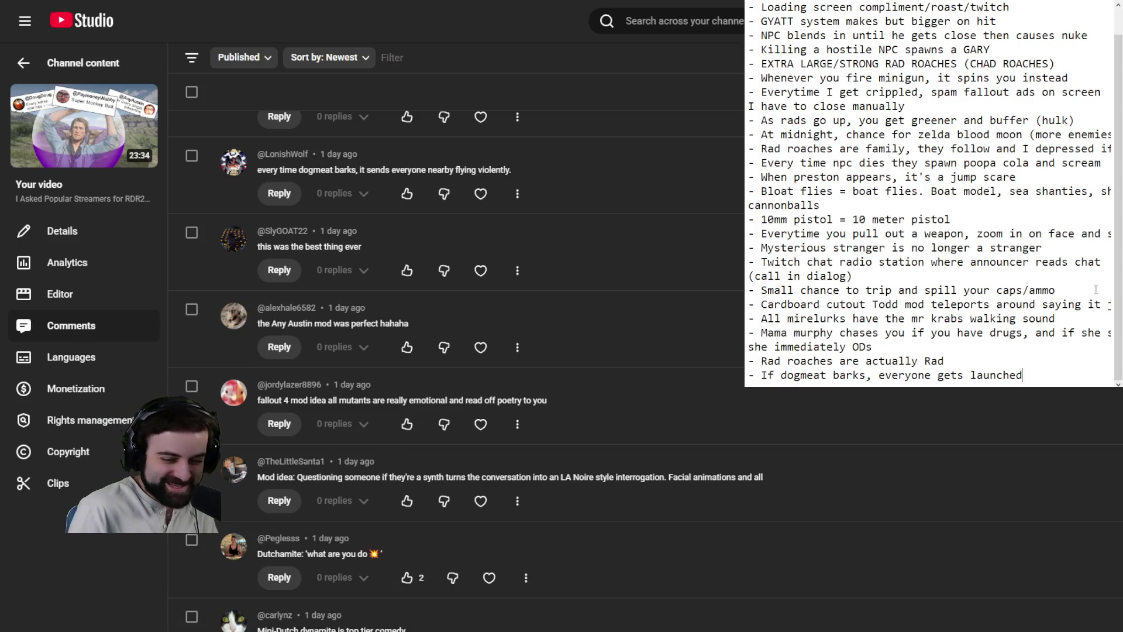
# Step: Add the bullet '- Mutants are really emotional and read poetry' on a new line
pyautogui.press('Return')
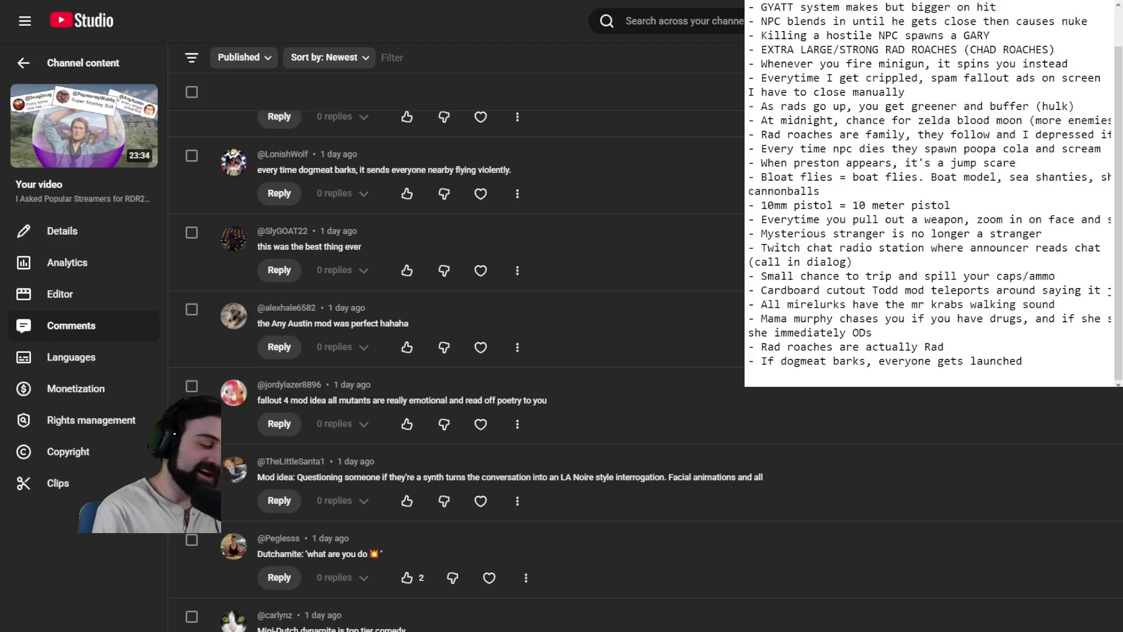
pyautogui.write('- Mutan')
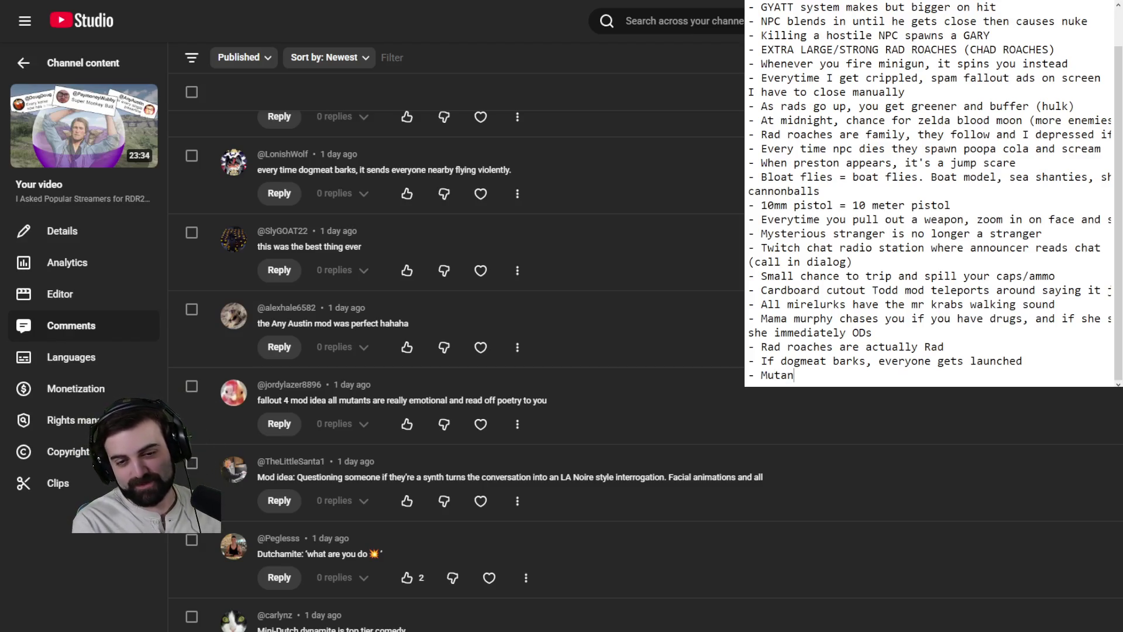
pyautogui.write('ts are really in')
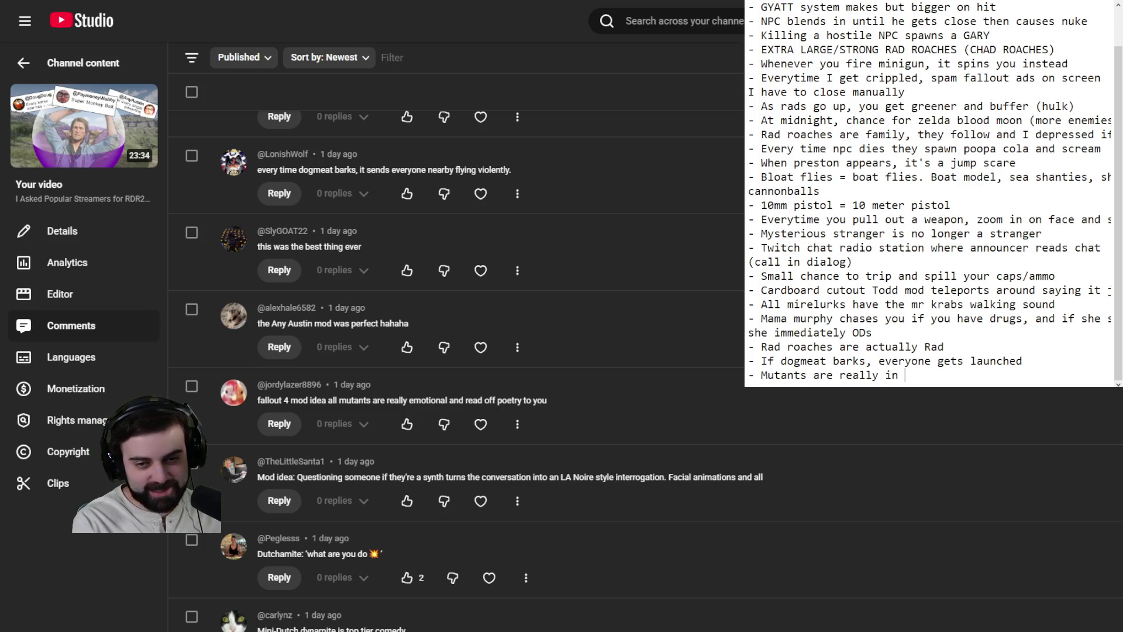
pyautogui.press('BackSpace')
pyautogui.write('emotional an')
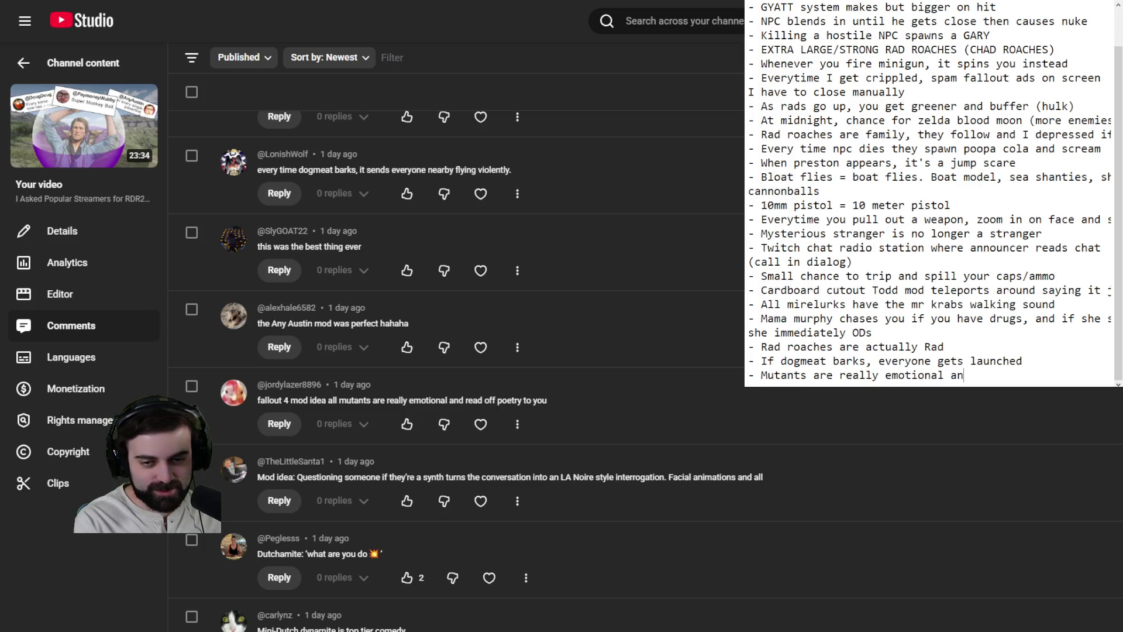
pyautogui.write('d read poetry')
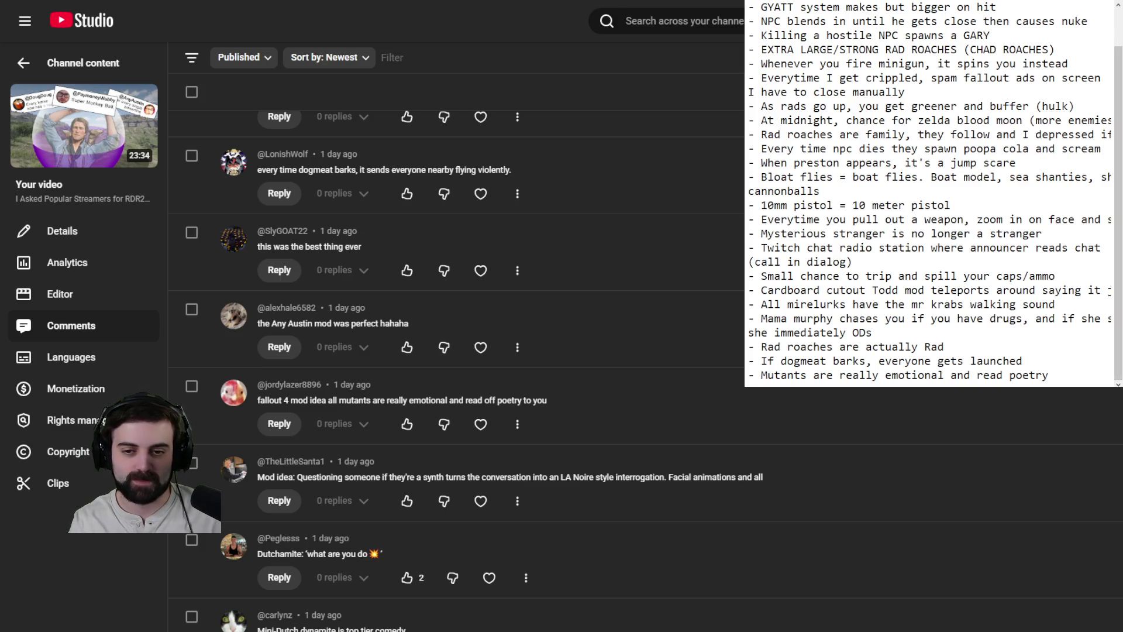
pyautogui.scroll(1, 1046, 363)
# Step: Start a new line after the poetry idea and scroll the comments to the cats-and-dogs weather idea
pyautogui.scroll(-1, 1045, 363)
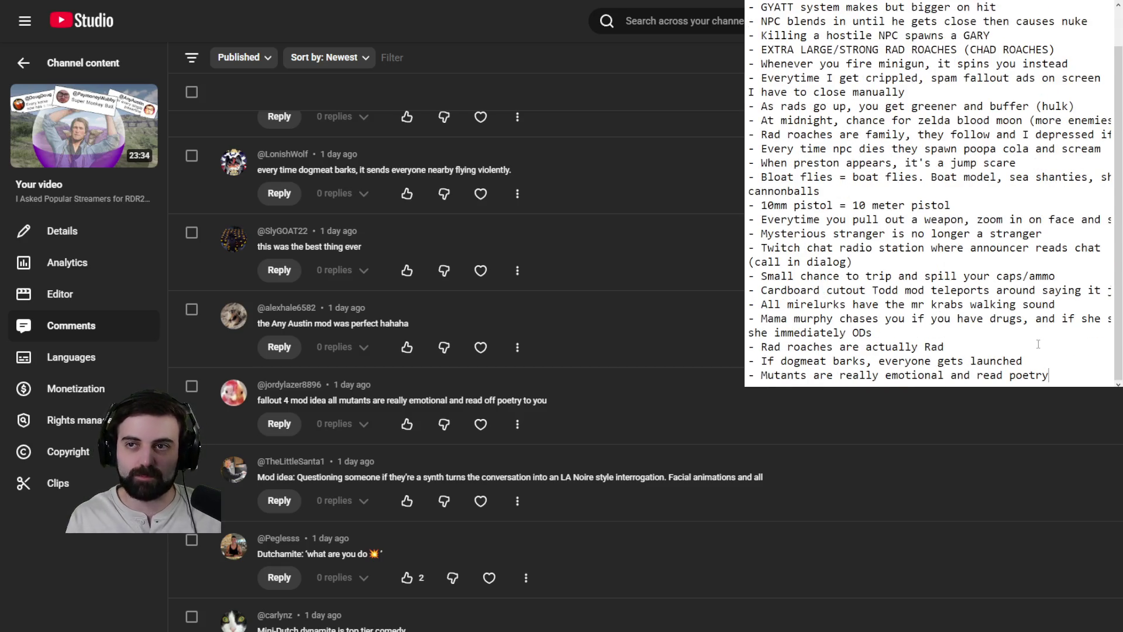
pyautogui.press('Return')
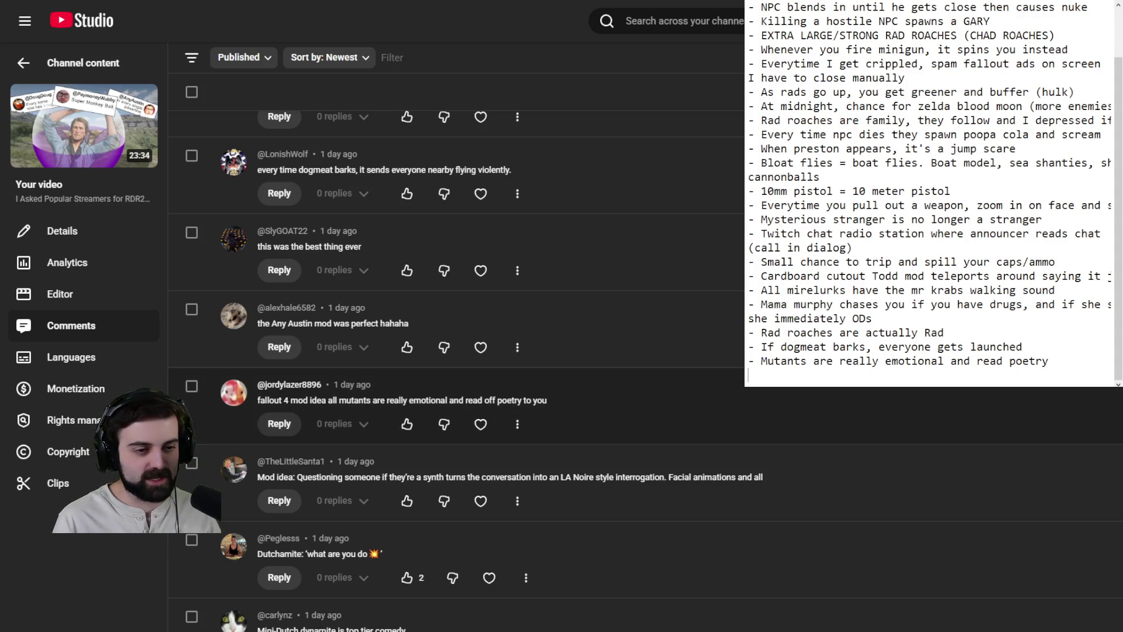
pyautogui.scroll(-5, 456, 369)
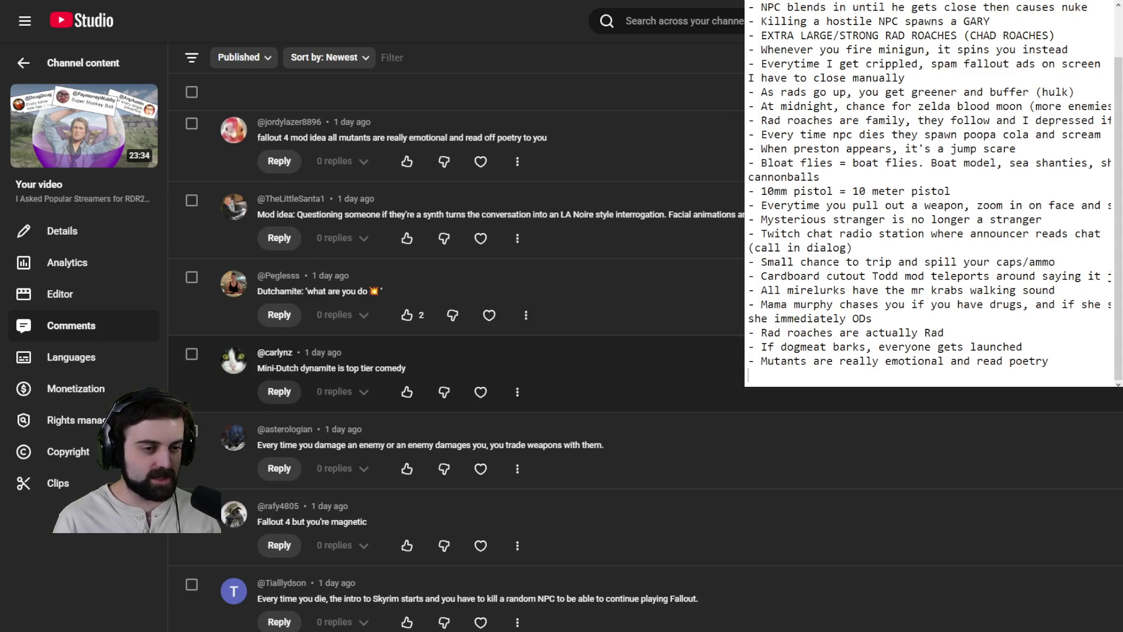
pyautogui.scroll(-3, 456, 368)
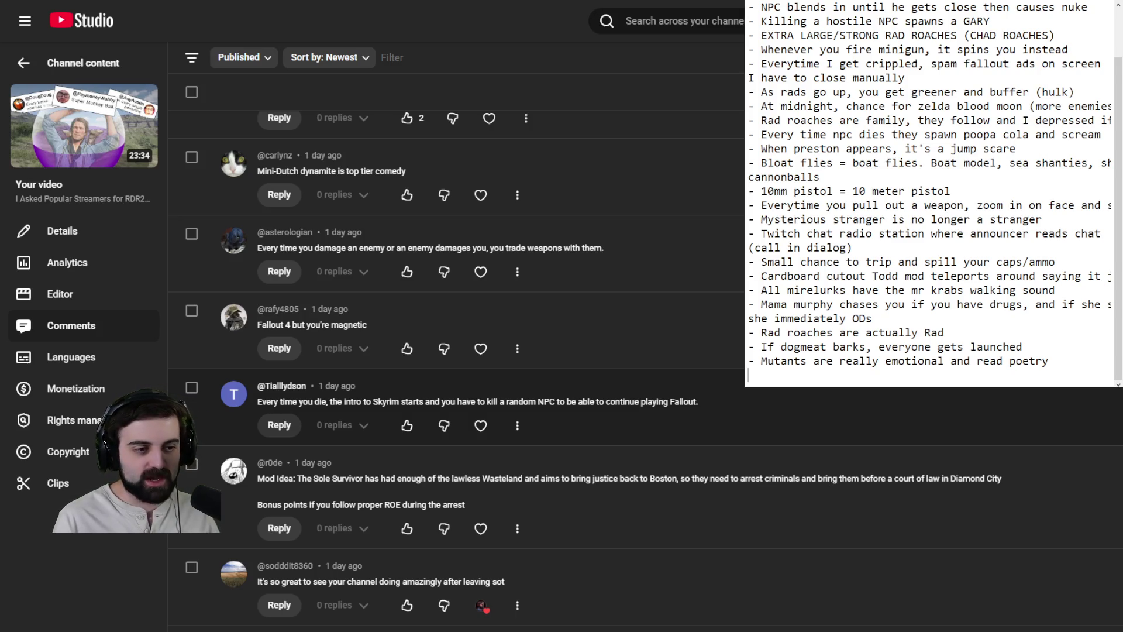
pyautogui.scroll(-3, 457, 368)
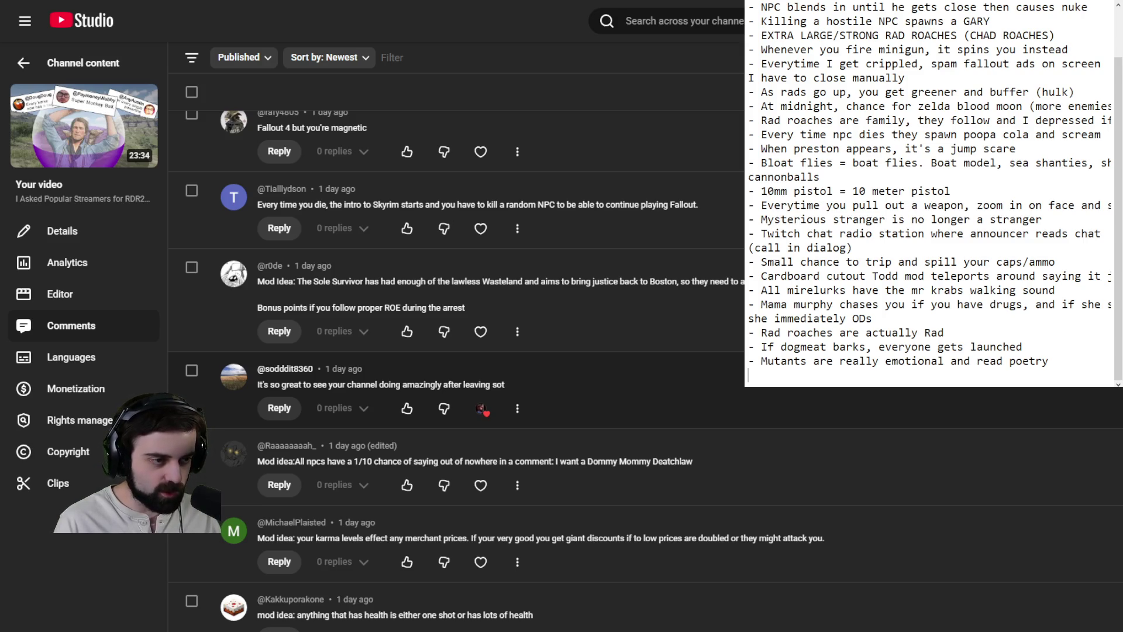
pyautogui.scroll(-2, 457, 351)
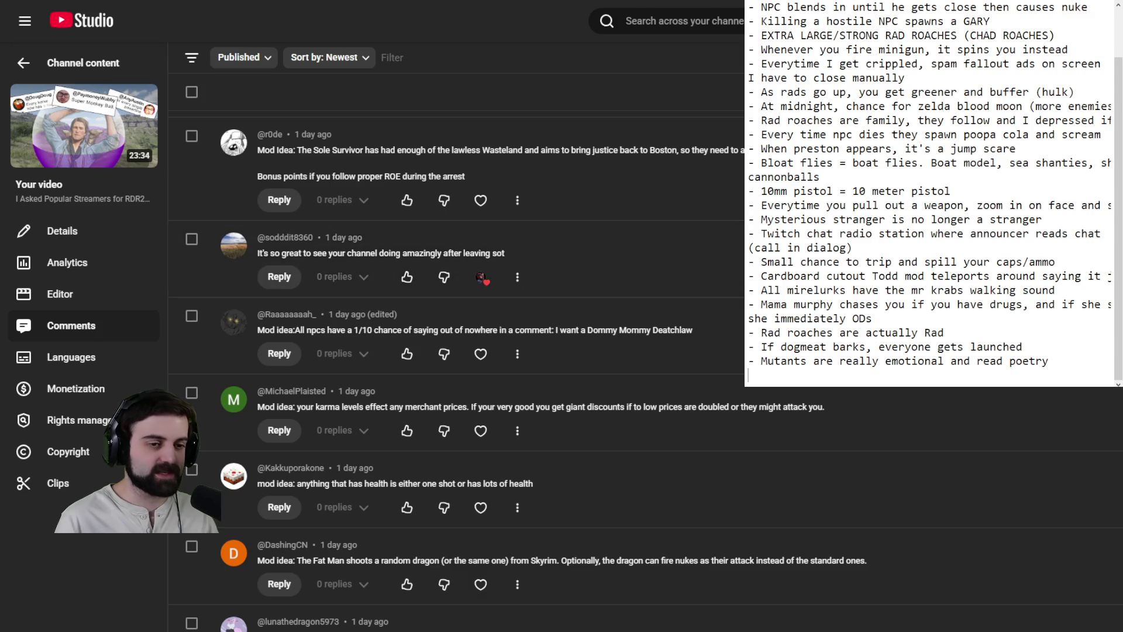
pyautogui.scroll(-2, 457, 368)
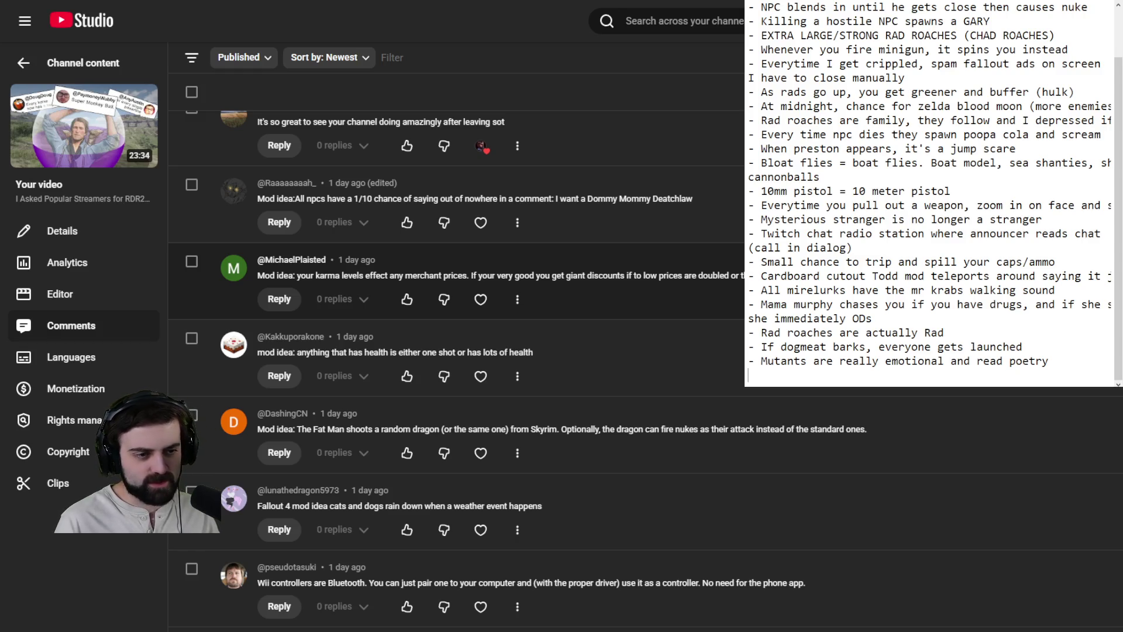
pyautogui.scroll(-3, 456, 369)
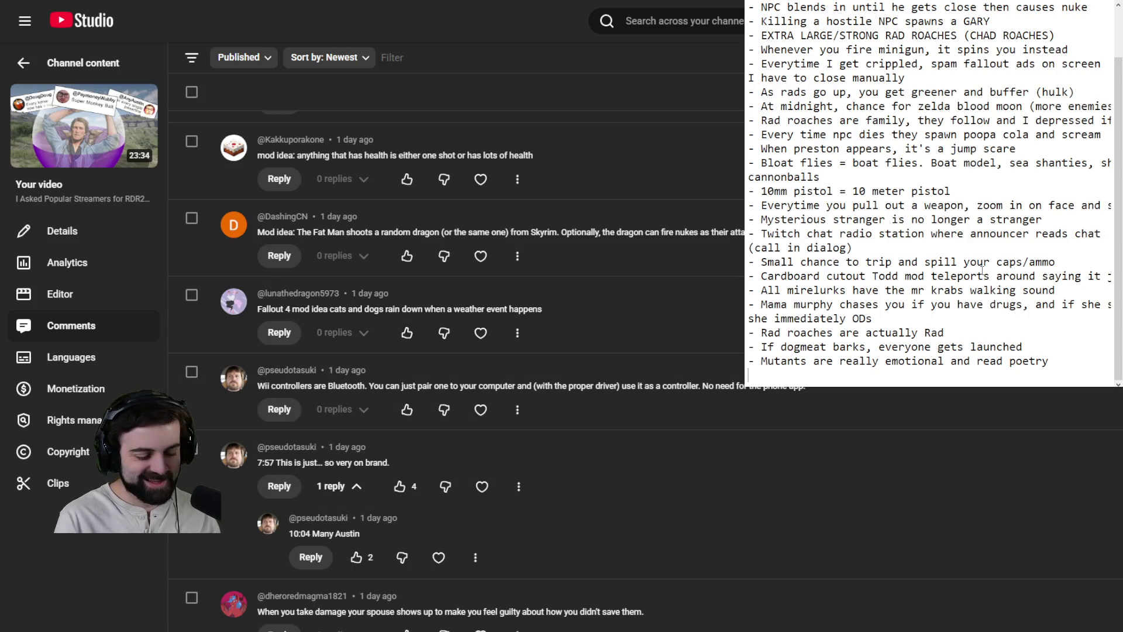
# Step: Add the bullet '- It ACTUALLY can rain cats and dogs' with an empty line below
pyautogui.write('--')
pyautogui.press('BackSpace')
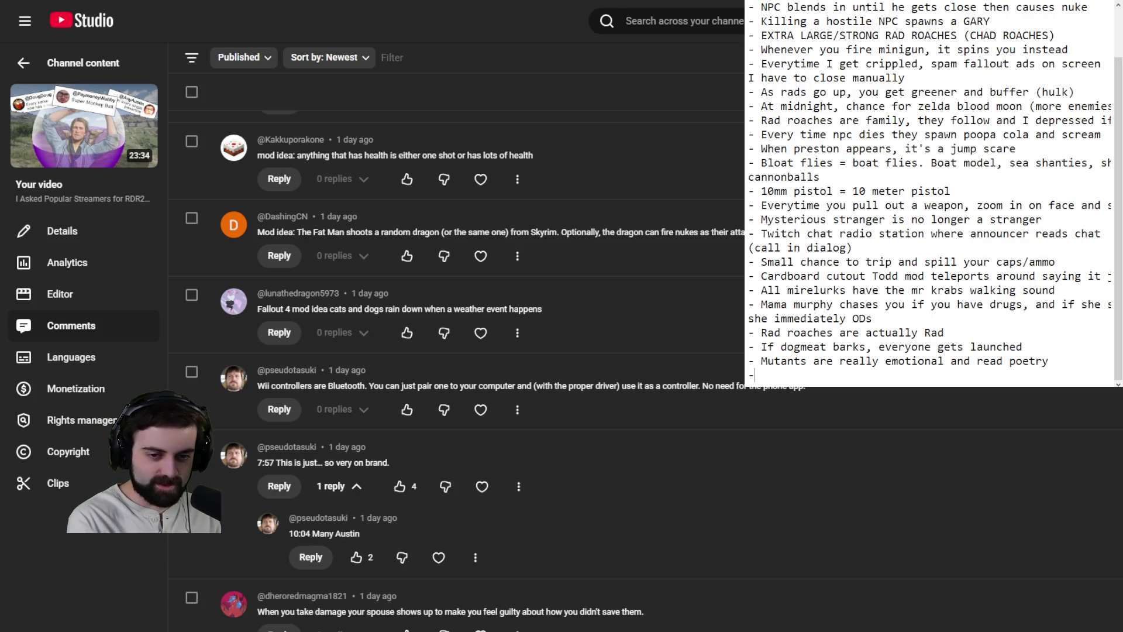
pyautogui.write('It ACTUALLY can rain cats and ')
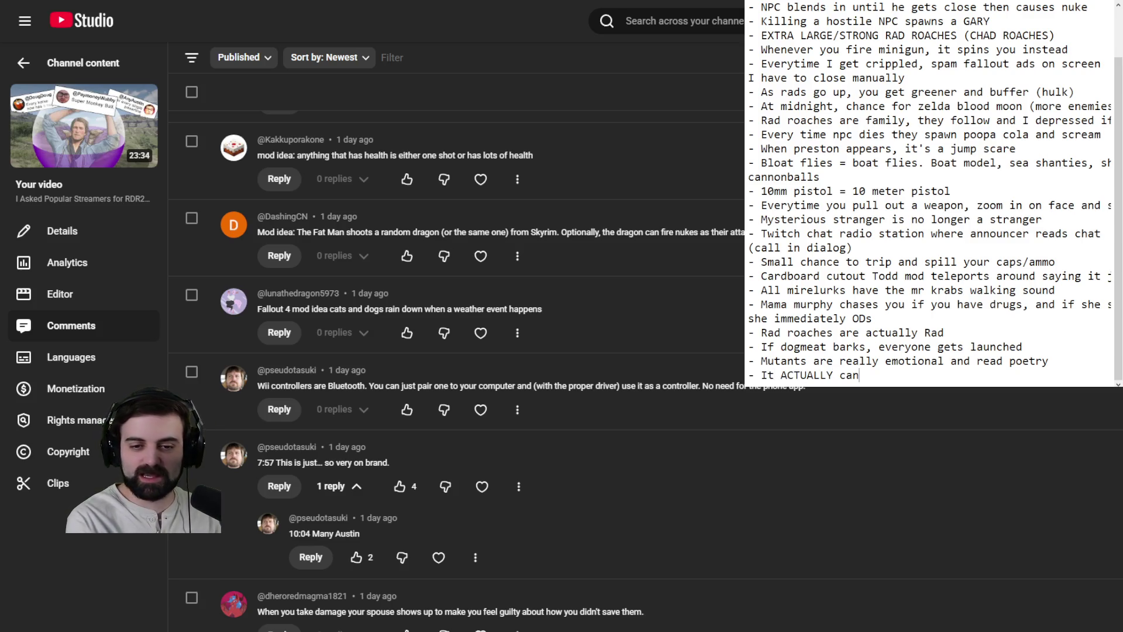
pyautogui.write('dogs')
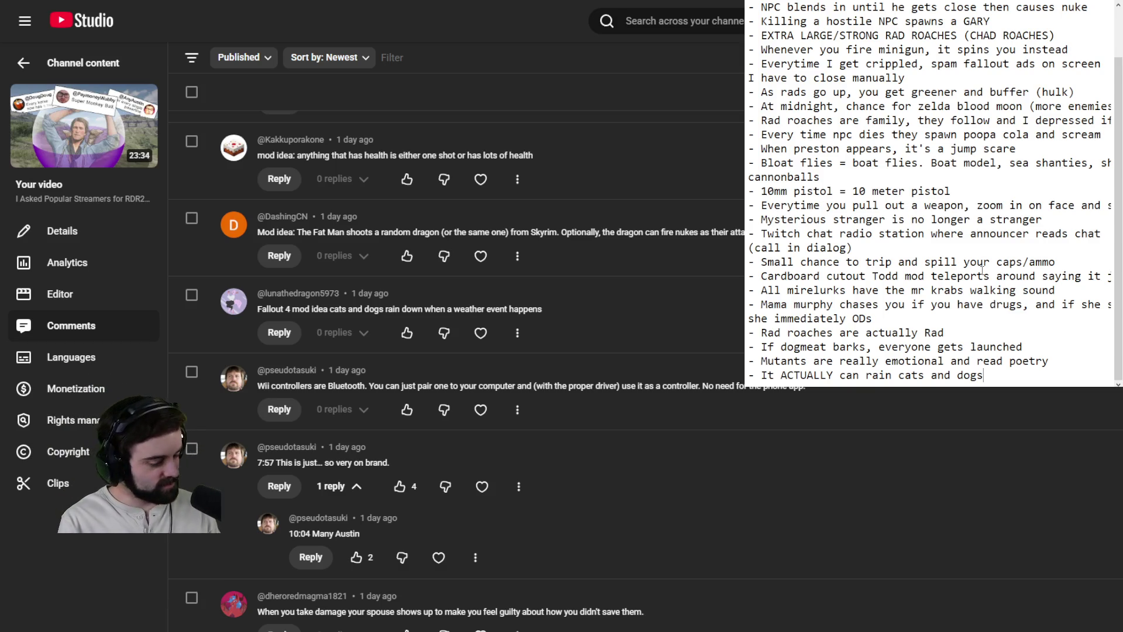
pyautogui.press('Return')
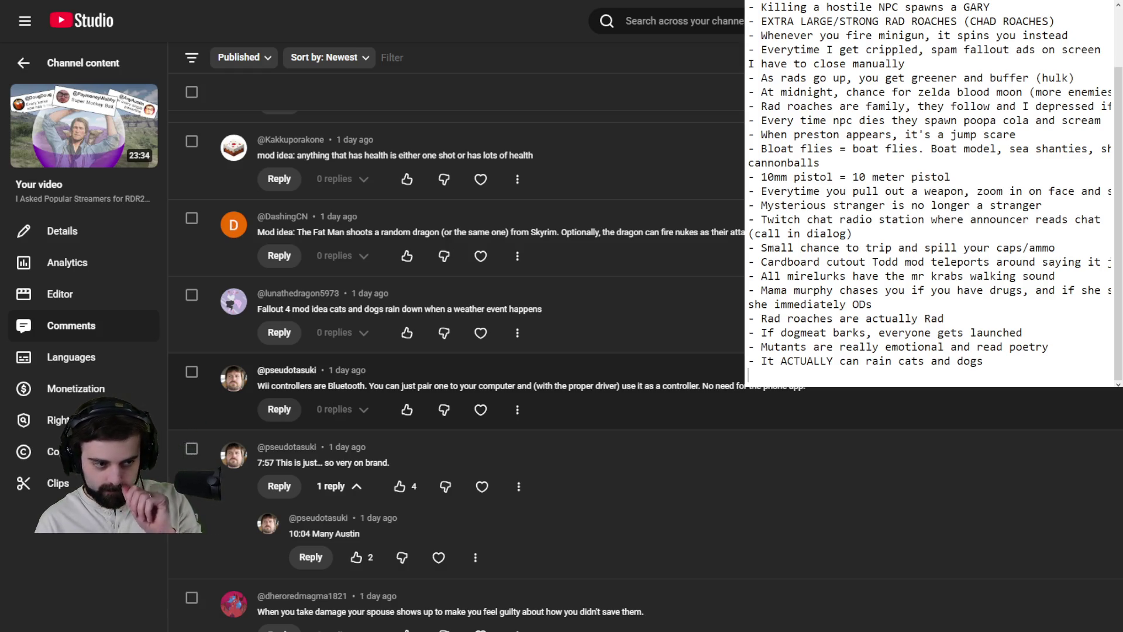
# Step: Scroll past the rocket armour and crucify Preston comments to the Dogmeat mini nuke idea
pyautogui.scroll(-5, 457, 352)
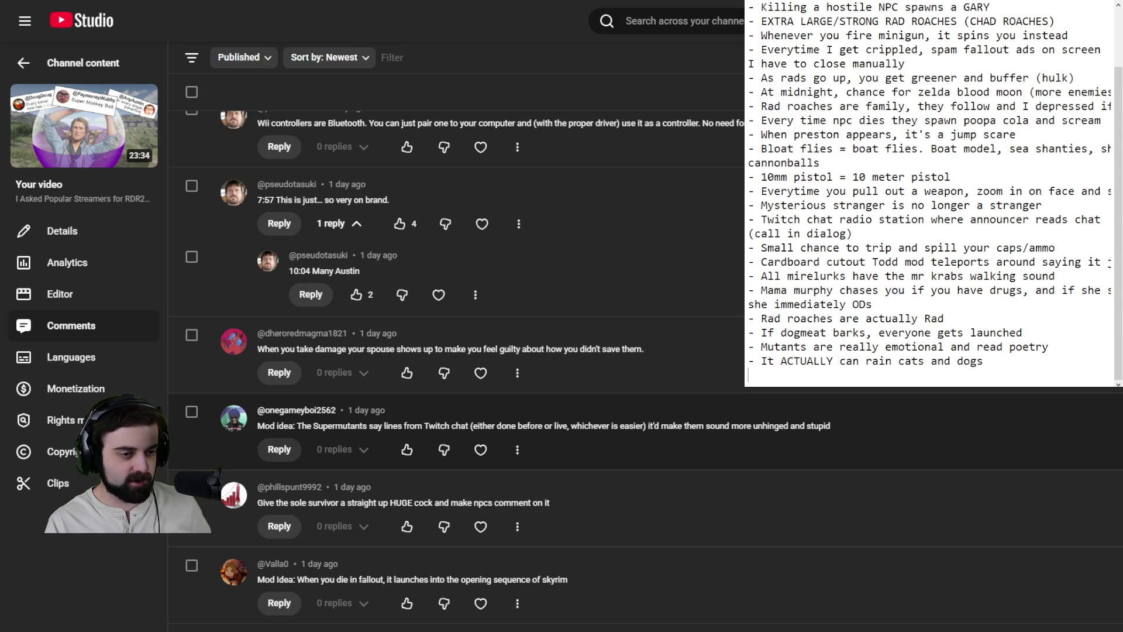
pyautogui.scroll(-5, 456, 351)
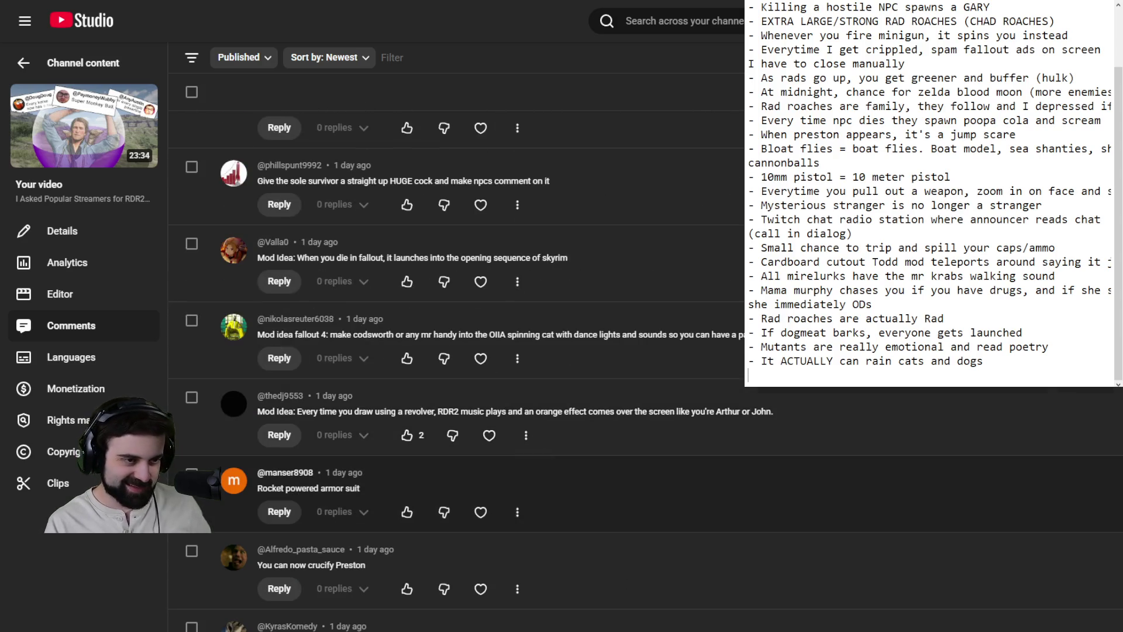
pyautogui.moveTo(378, 181); pyautogui.dragTo(457, 181)
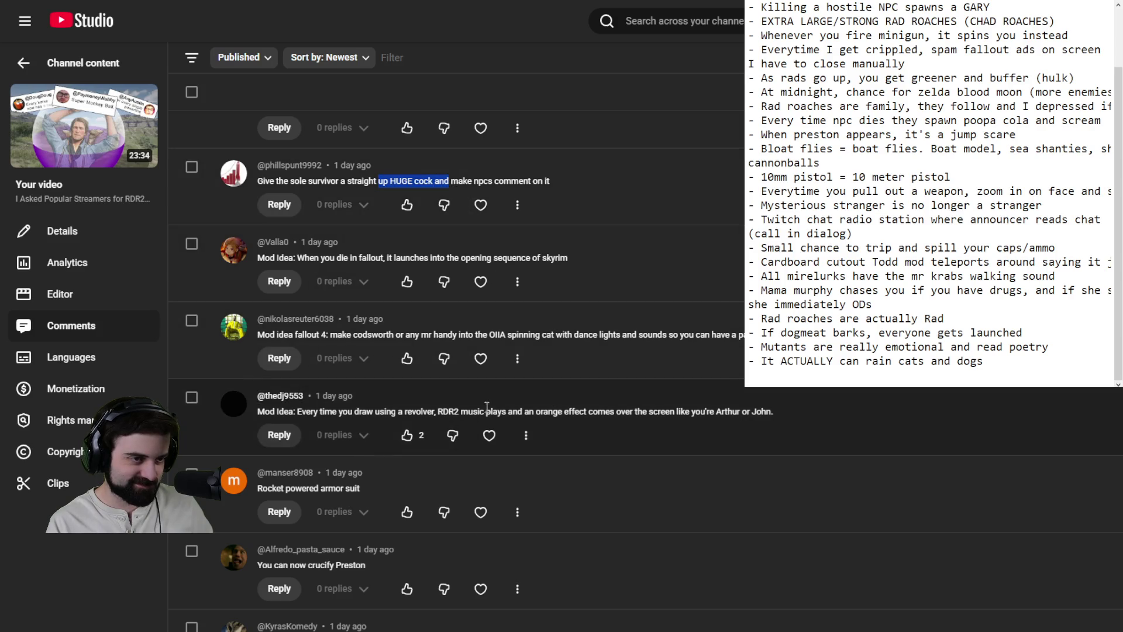
pyautogui.scroll(-2, 492, 396)
pyautogui.scroll(1, 773, 514)
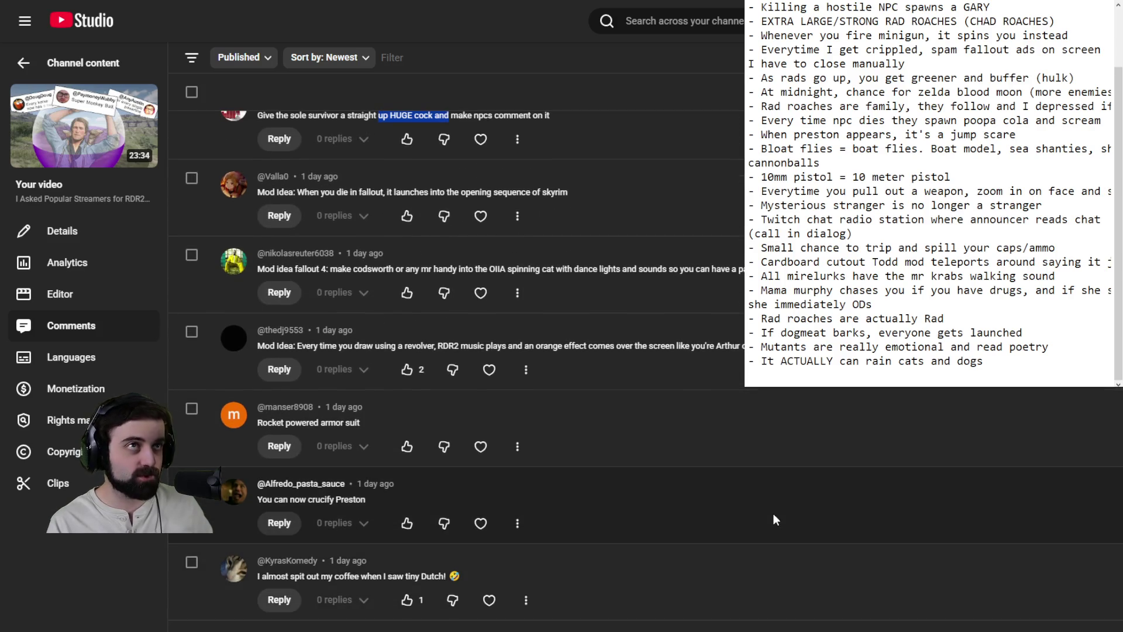
pyautogui.scroll(-1, 774, 514)
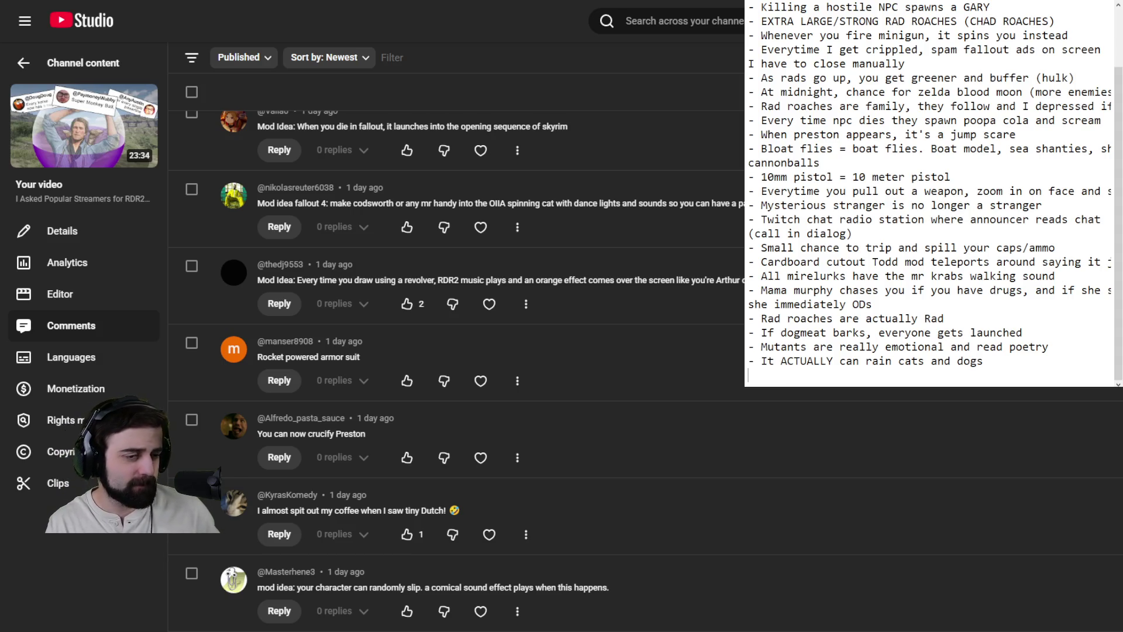
pyautogui.scroll(-5, 585, 497)
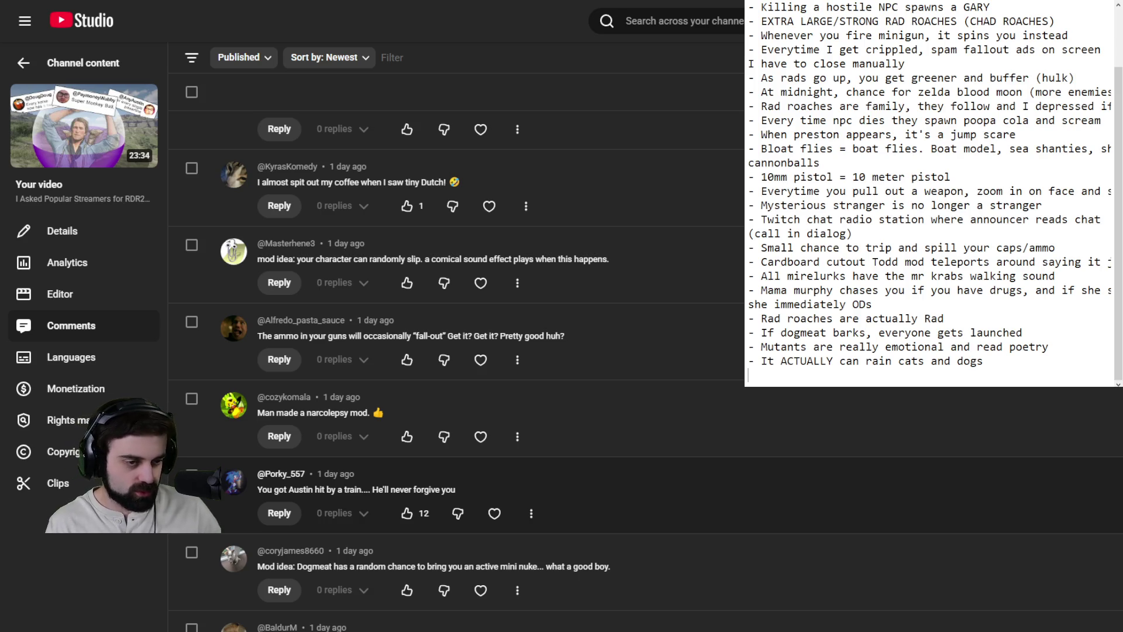
pyautogui.scroll(-3, 468, 351)
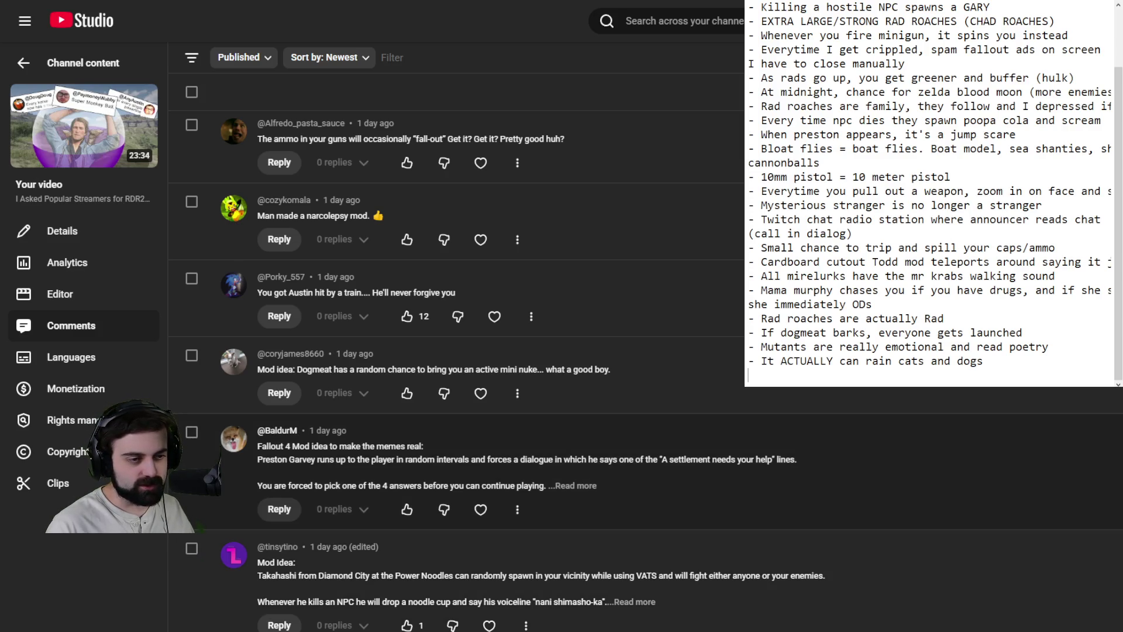
# Step: Expand the Preston Garvey comment with the five-minute countdown and Minutemen attack
pyautogui.click(576, 485)
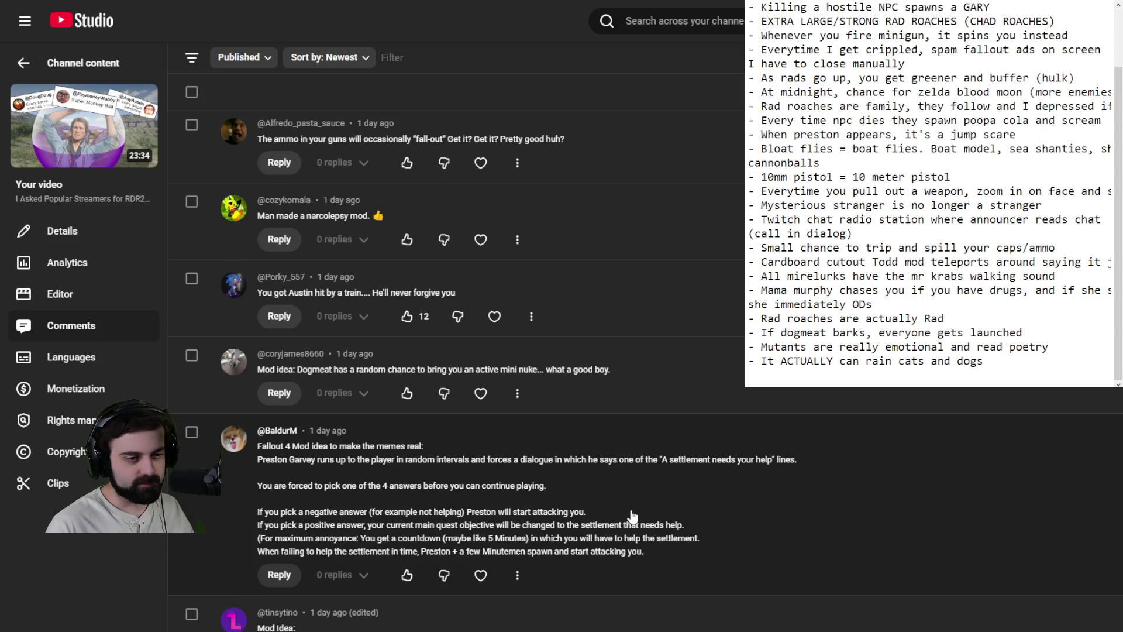
# Step: Expand the Takahashi noodle-cup comment, then briefly select and deselect the modding-video comment text
pyautogui.scroll(-5, 649, 502)
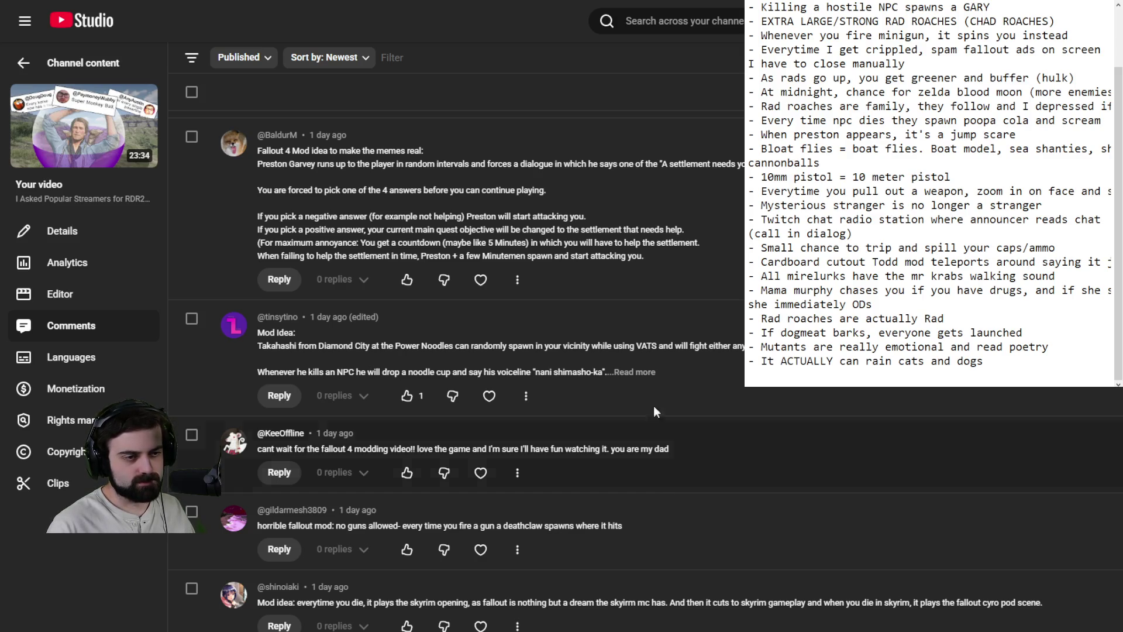
pyautogui.click(642, 373)
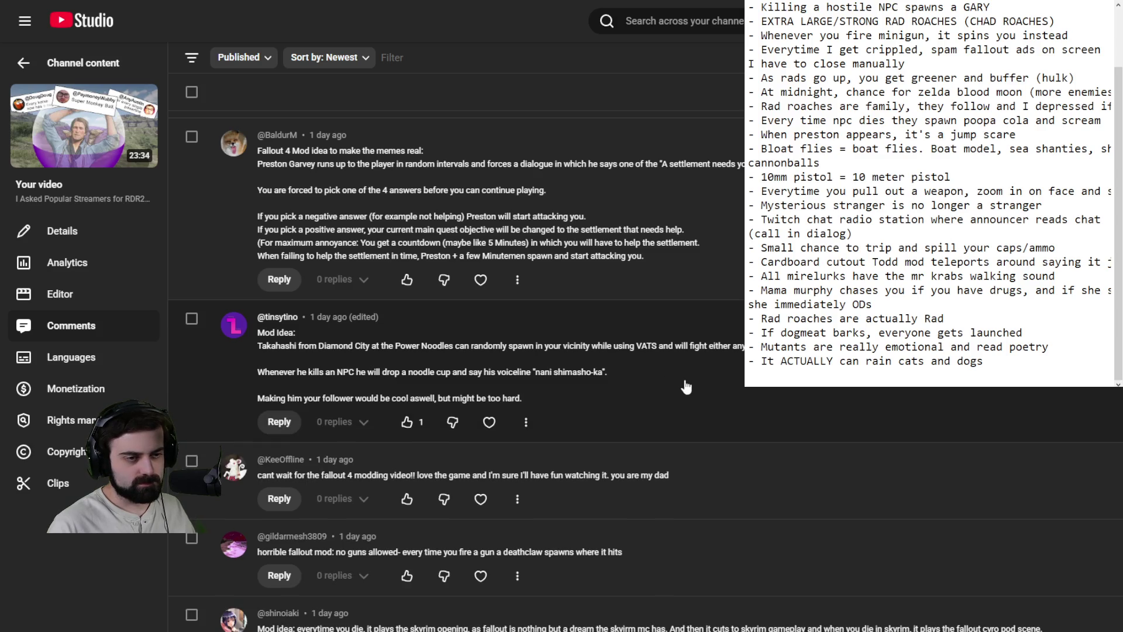
pyautogui.scroll(-2, 687, 386)
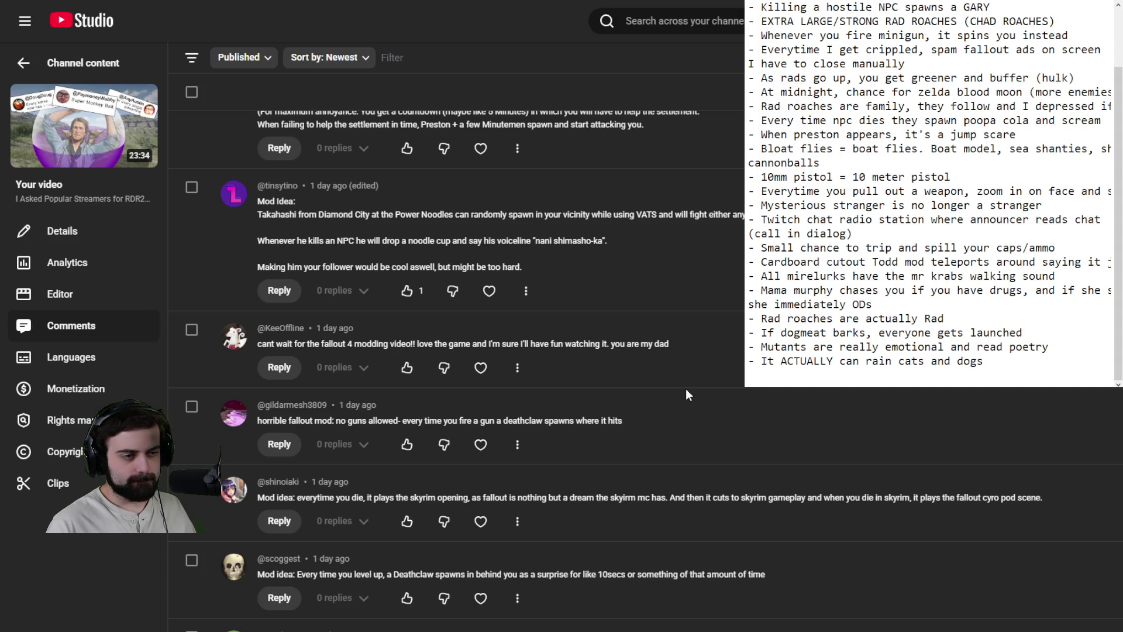
pyautogui.moveTo(686, 349); pyautogui.dragTo(261, 346)
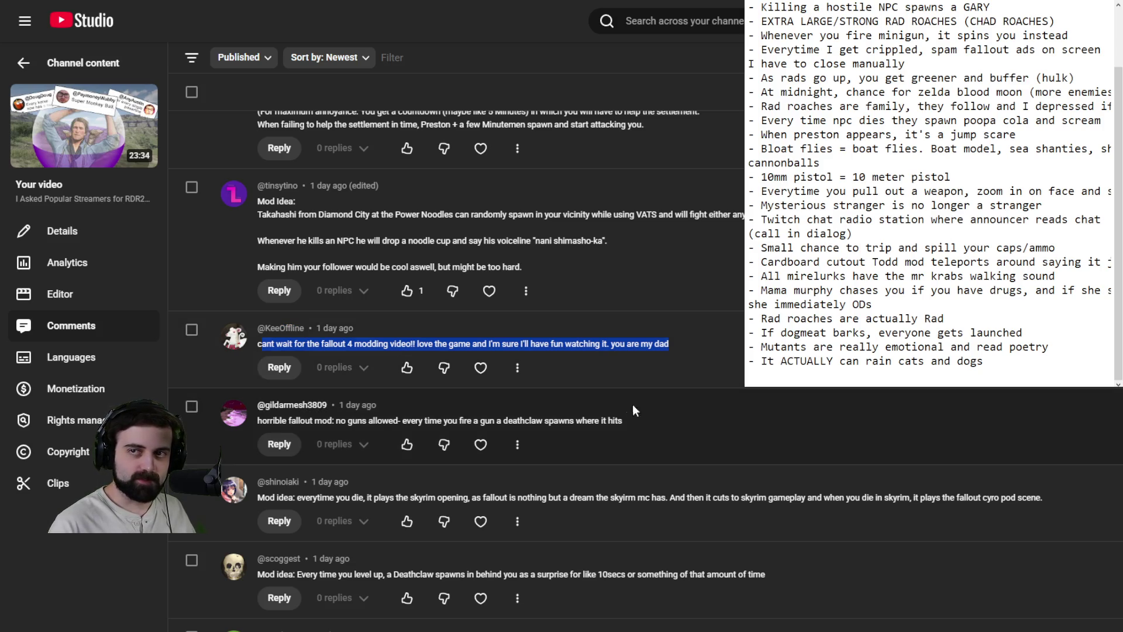
pyautogui.click(625, 344)
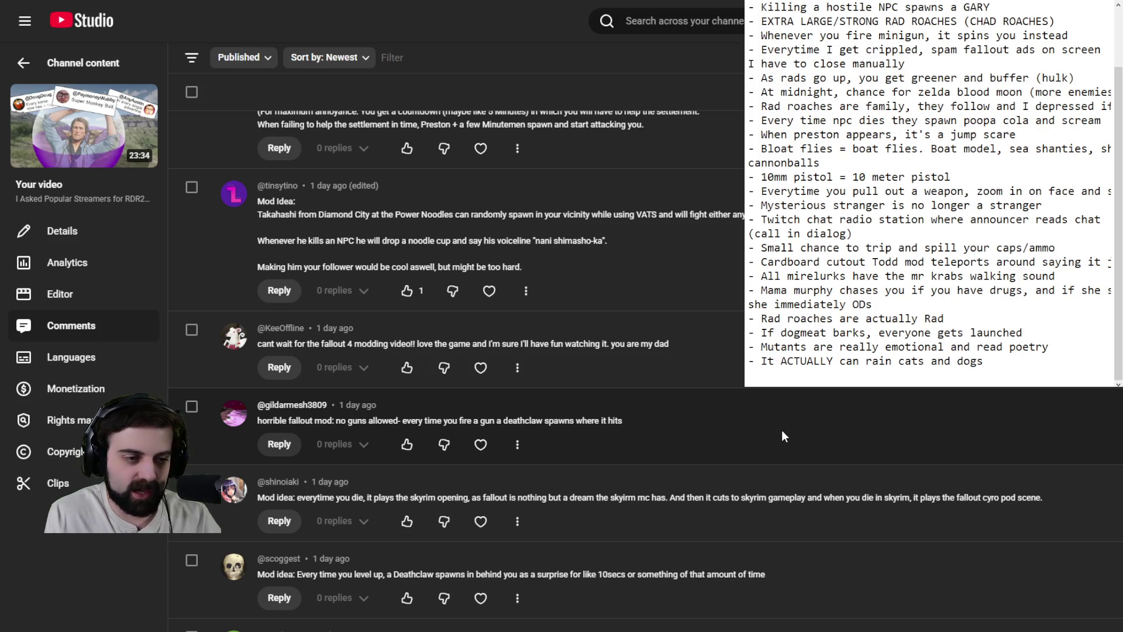
# Step: Scroll the YouTube Studio comments down to the exploding-head NPC, settlement NPC and power armor ideas
pyautogui.scroll(-3, 782, 433)
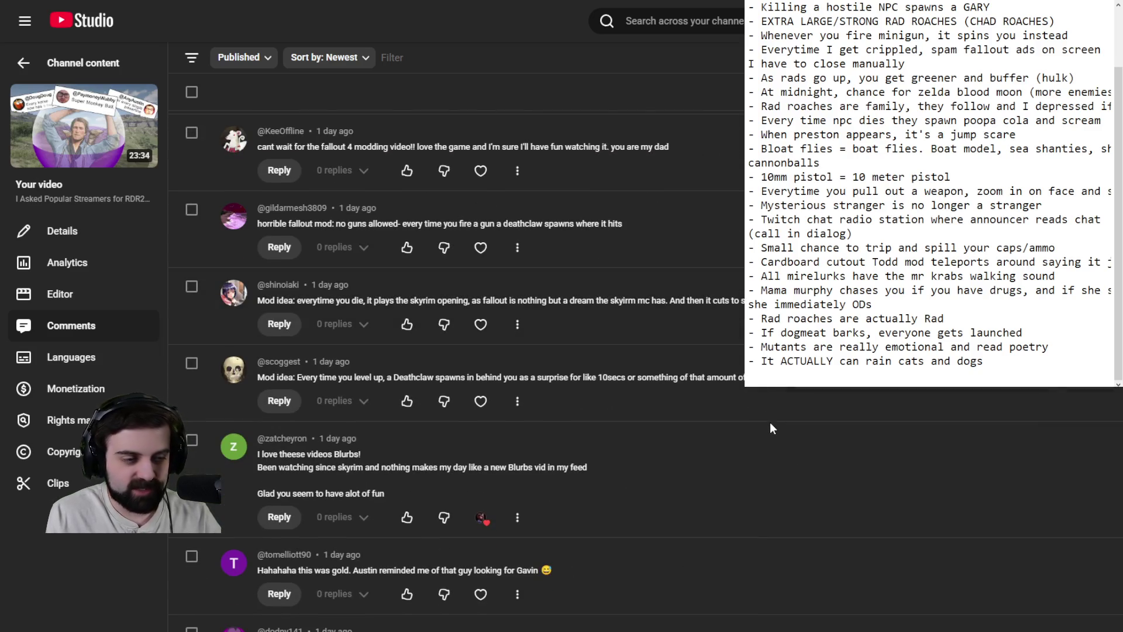
pyautogui.scroll(-2, 767, 424)
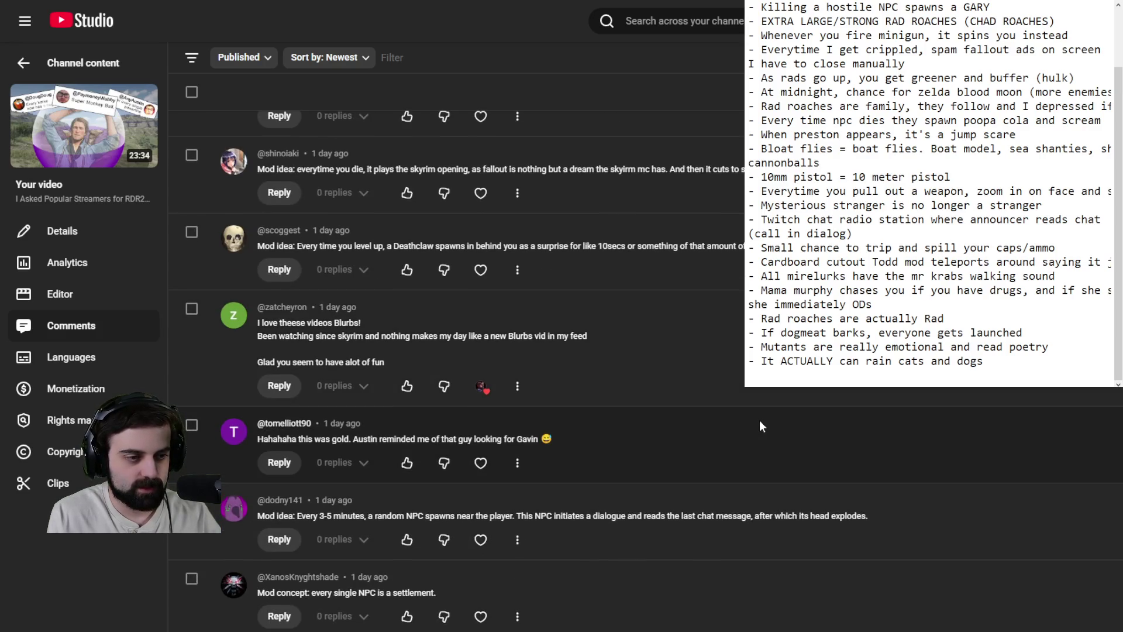
pyautogui.scroll(-4, 760, 421)
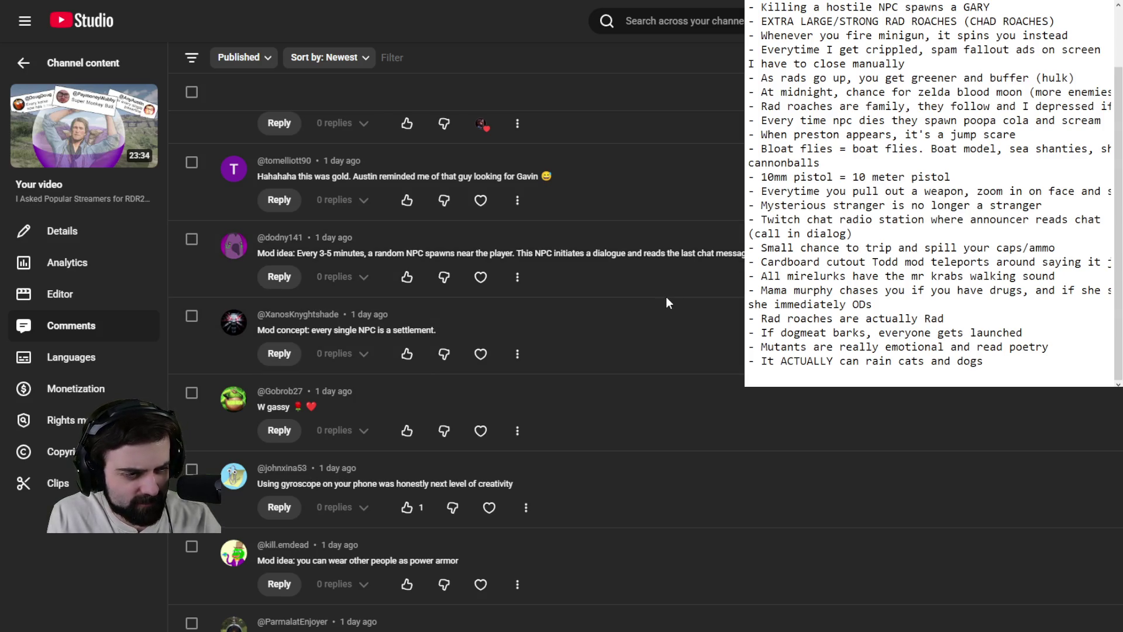
pyautogui.scroll(-4, 667, 295)
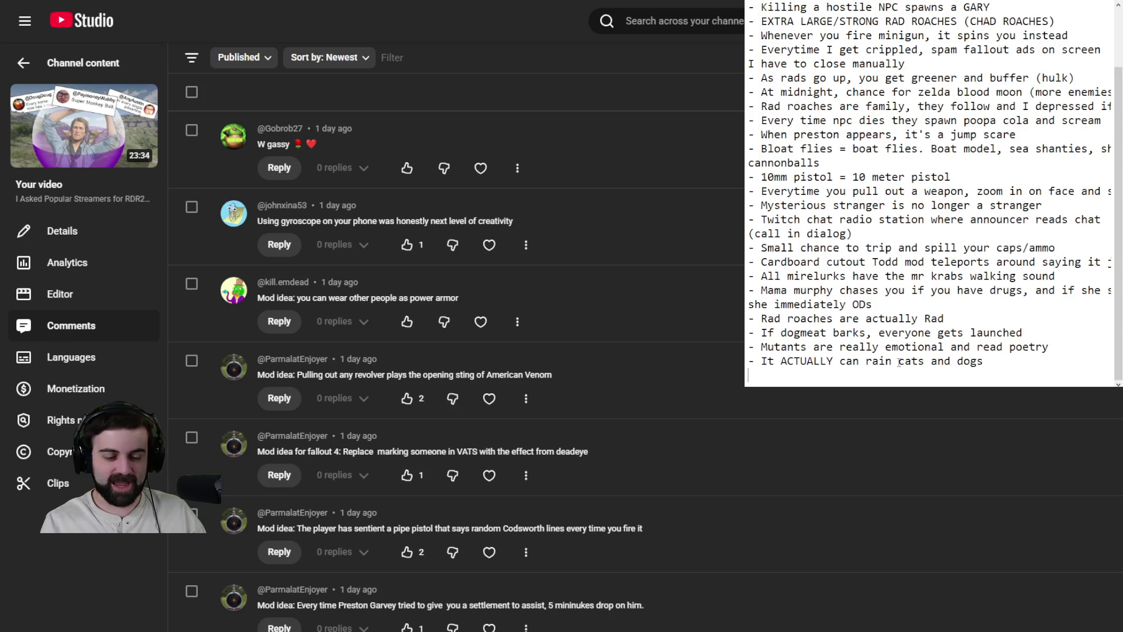
pyautogui.press('Return')
pyautogui.write('- ')
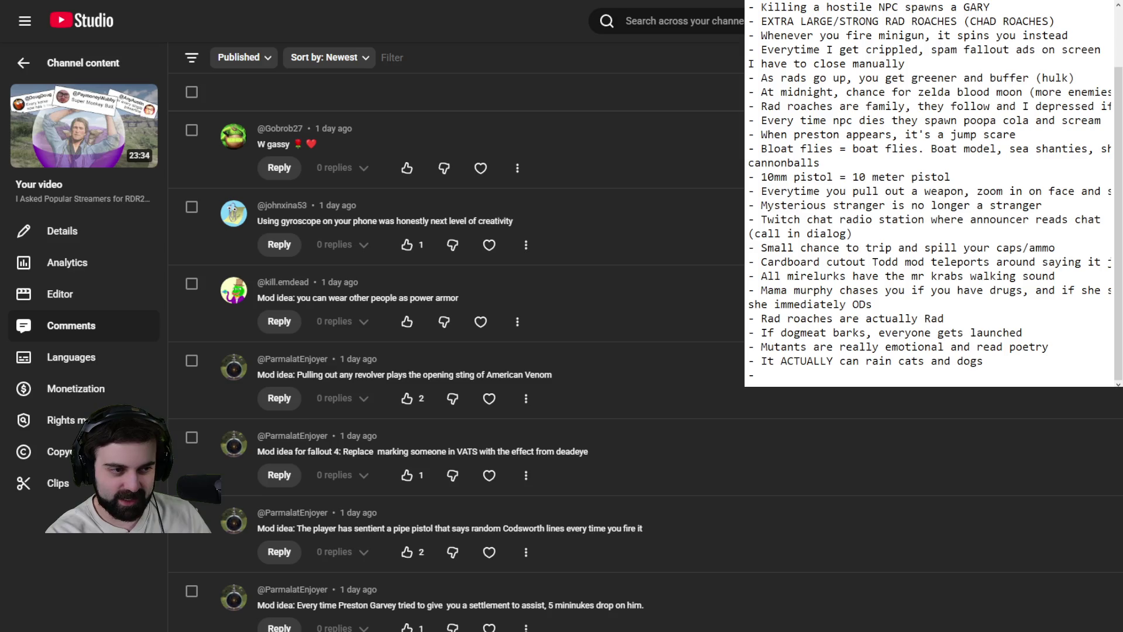
pyautogui.write('You can wear ')
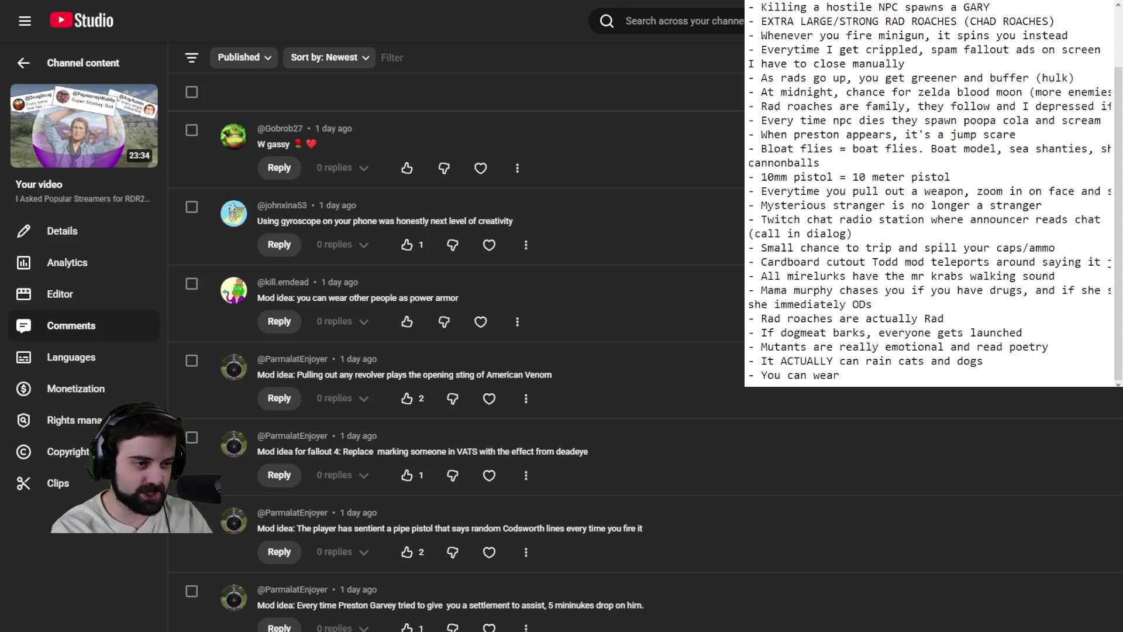
pyautogui.write('other p')
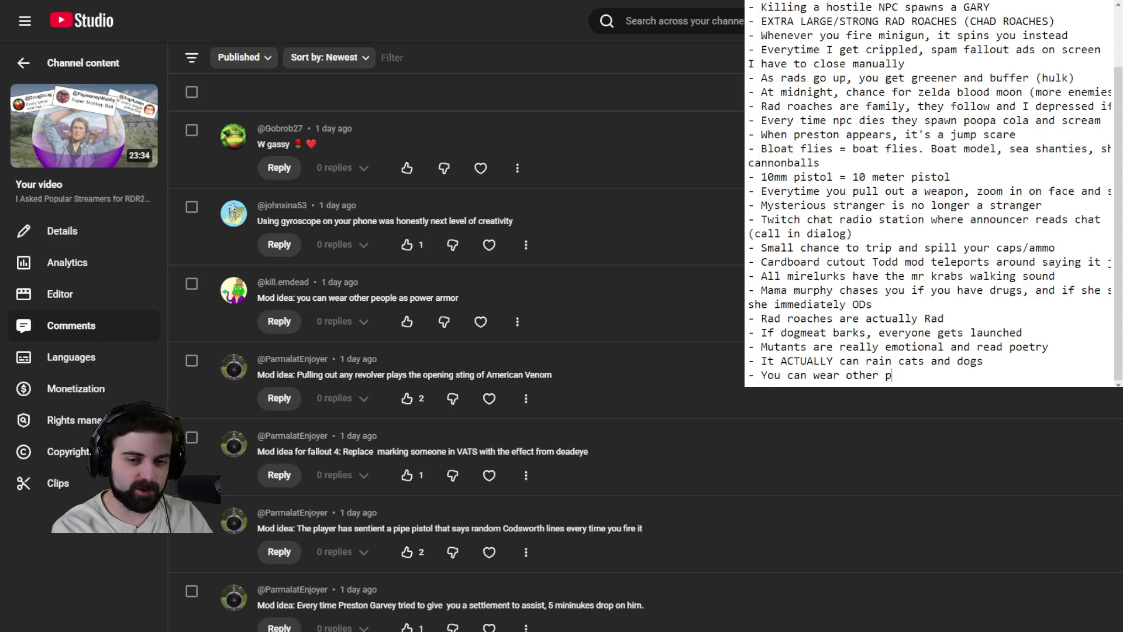
pyautogui.write('eople as power armor')
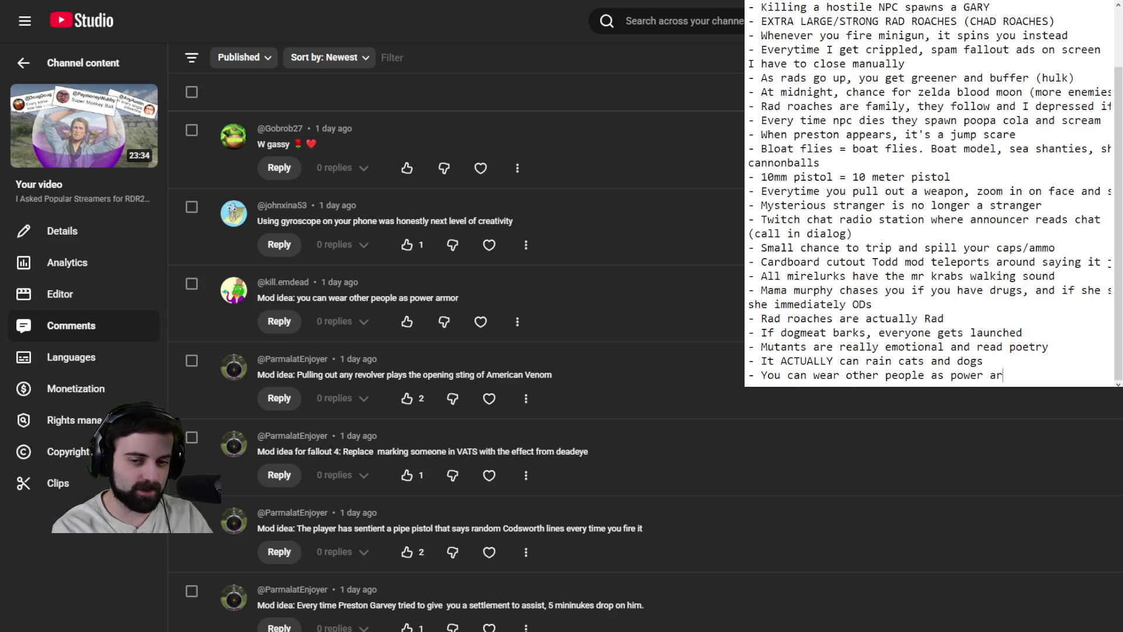
# Step: Start a fresh line below the 'You can wear other people as power armor' bullet
pyautogui.press('Return')
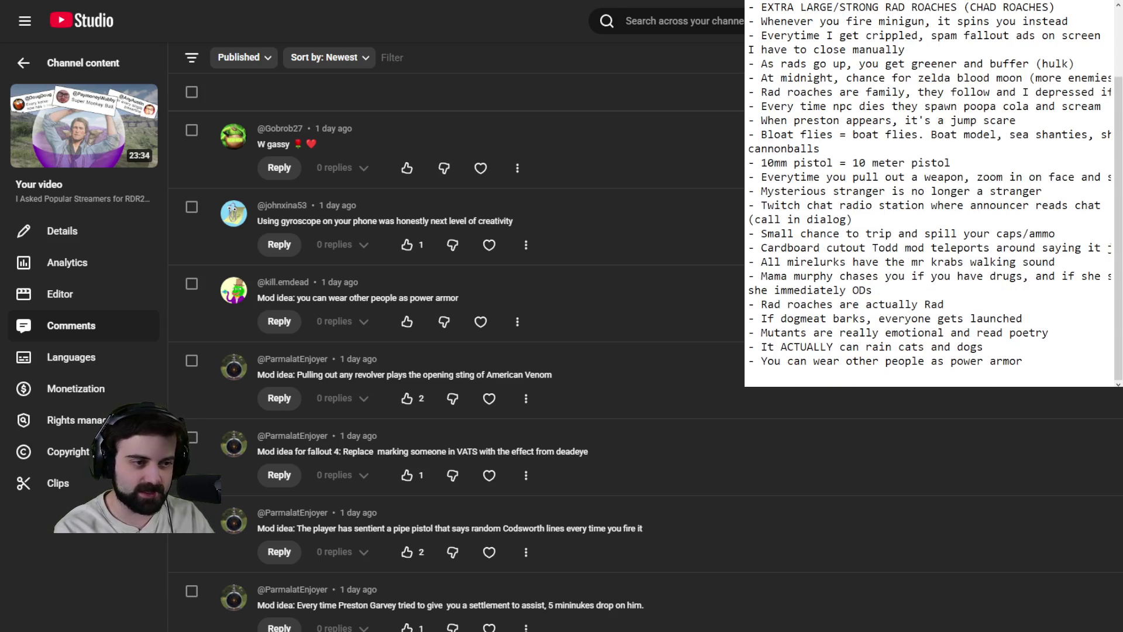
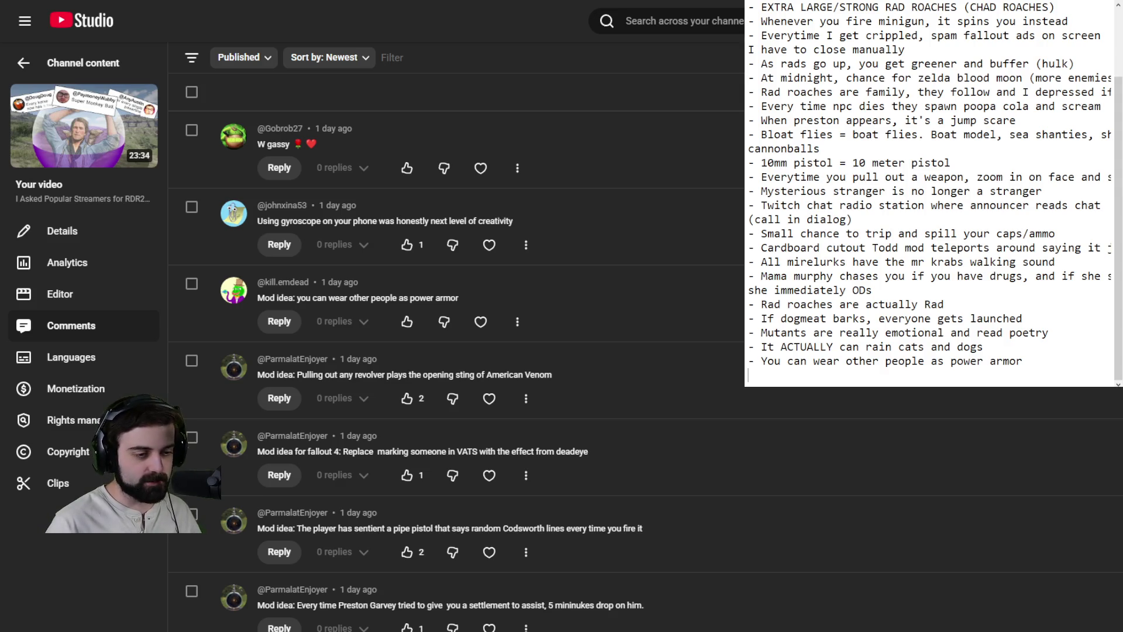
# Step: Scroll through the comments and highlight the phrase 'nani shimasho-ka' in one
pyautogui.scroll(-7, 456, 351)
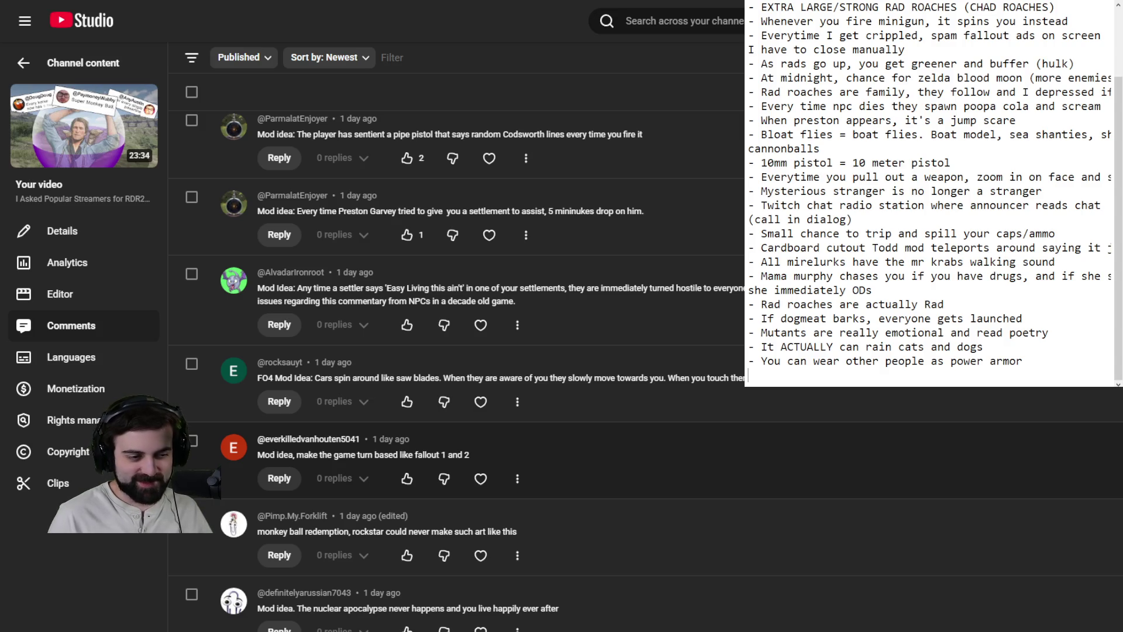
pyautogui.scroll(-4, 456, 369)
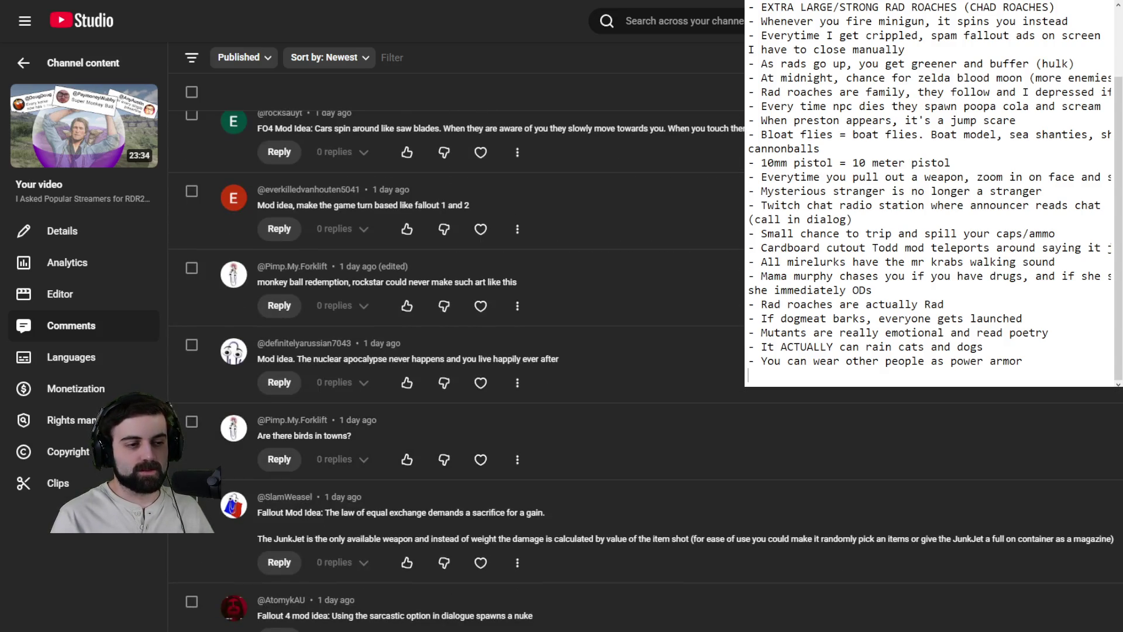
pyautogui.scroll(-3, 457, 368)
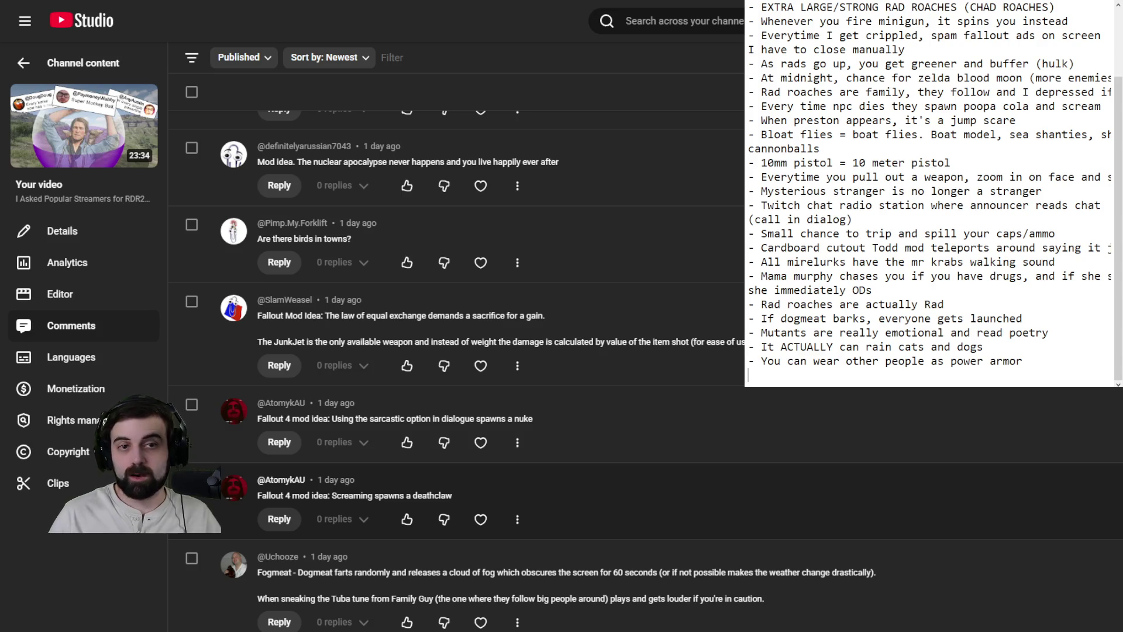
pyautogui.scroll(-20, 456, 351)
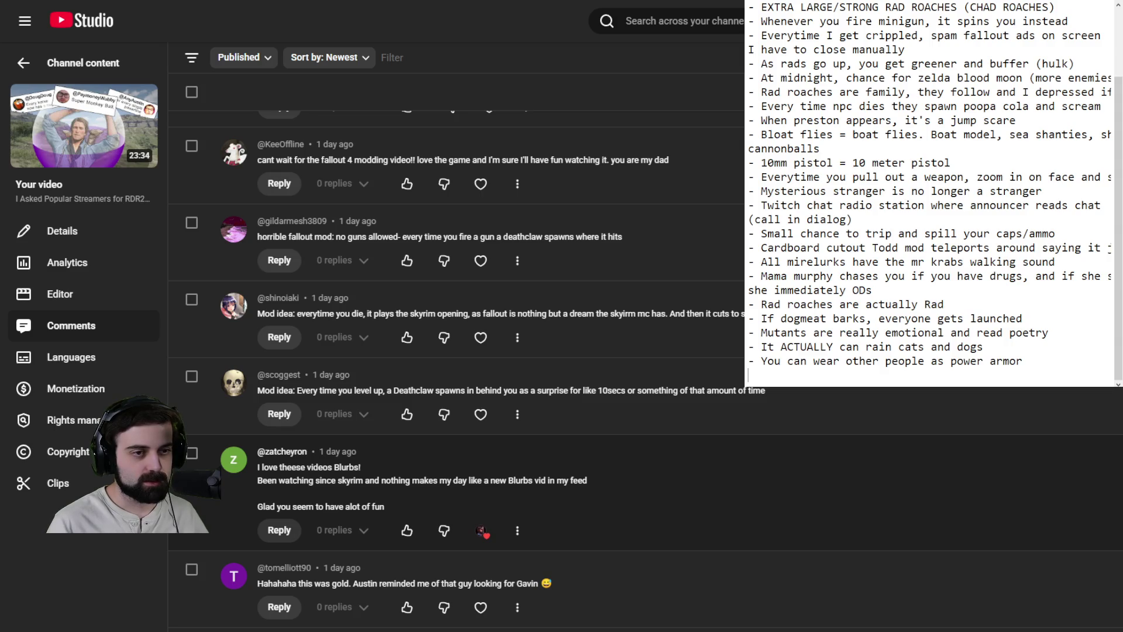
pyautogui.scroll(2, 456, 352)
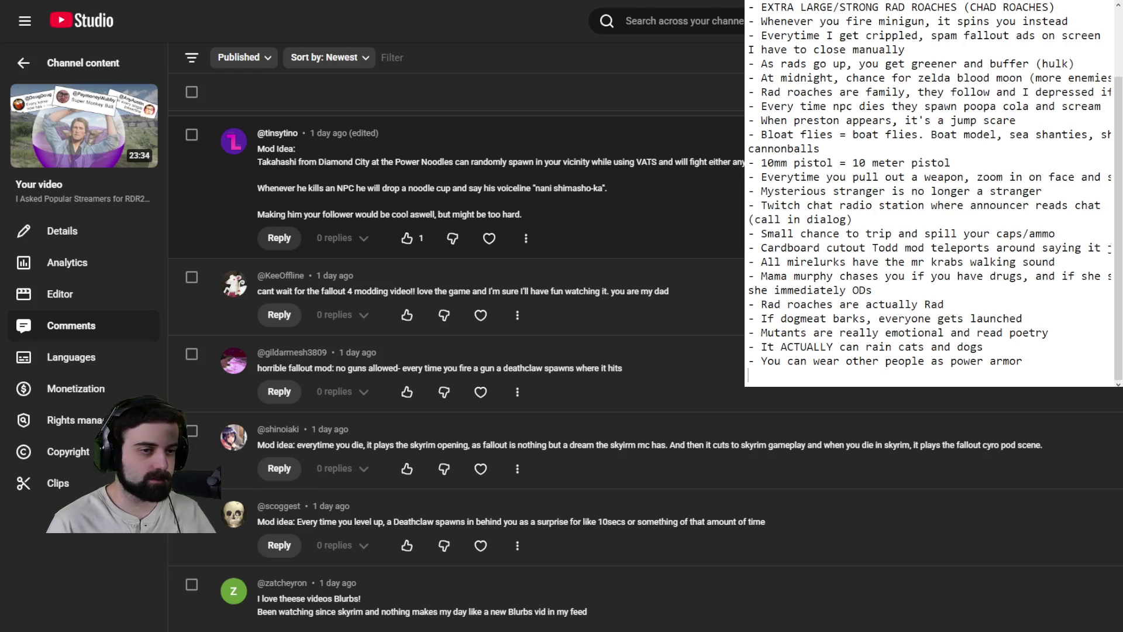
pyautogui.moveTo(538, 189); pyautogui.dragTo(603, 189)
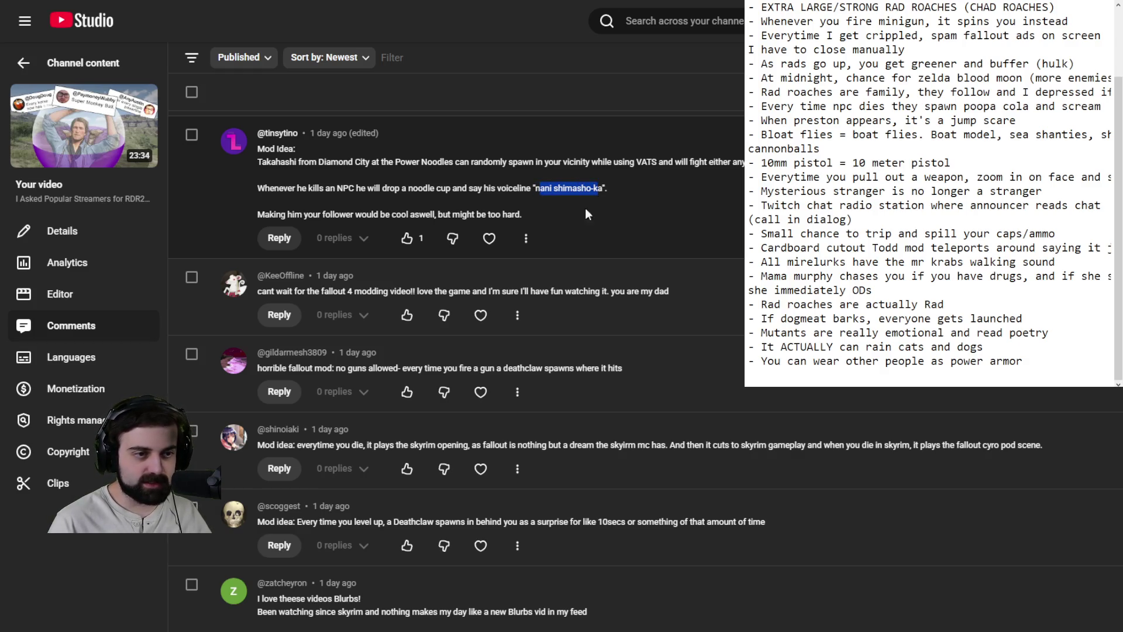
# Step: Scroll further down the comments until the playable baby mod idea is visible
pyautogui.scroll(-5, 691, 202)
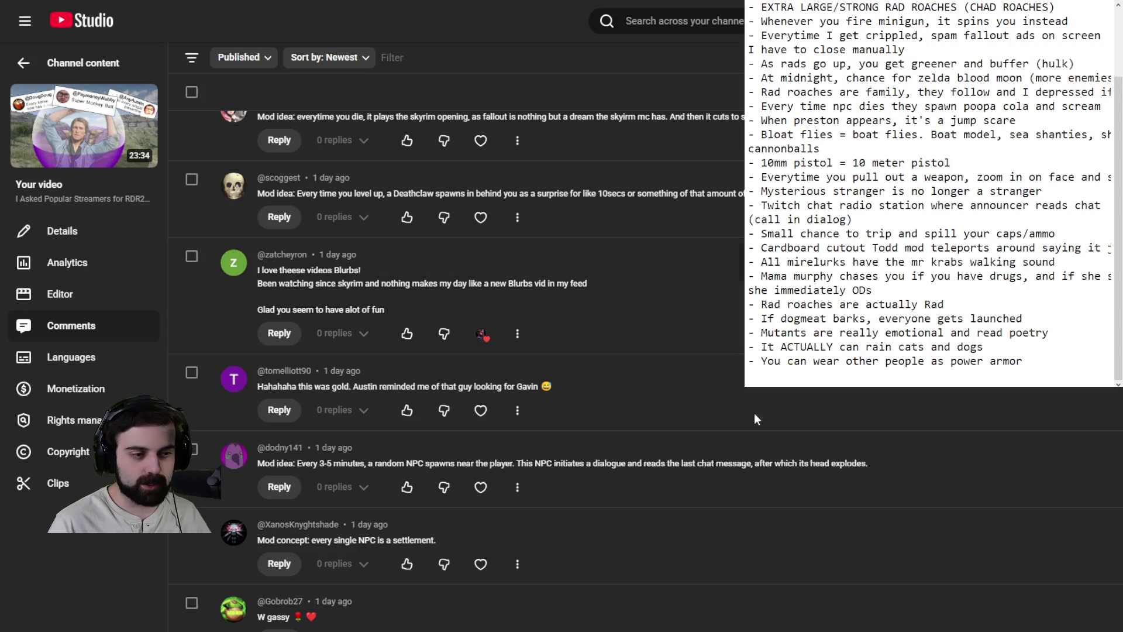
pyautogui.scroll(-6, 644, 577)
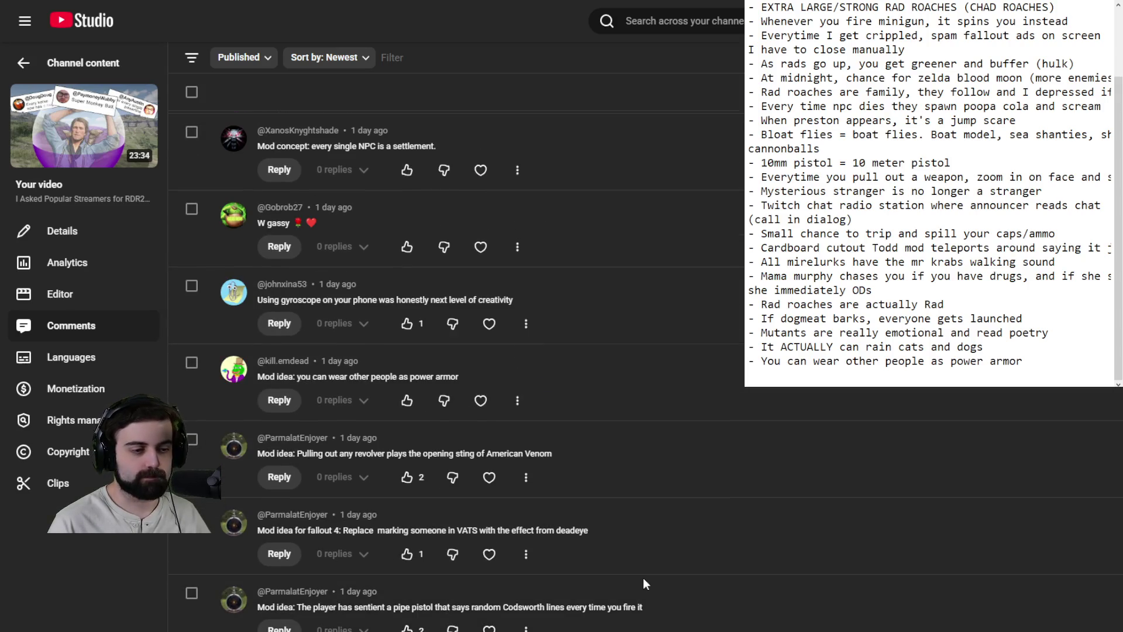
pyautogui.scroll(-3, 644, 577)
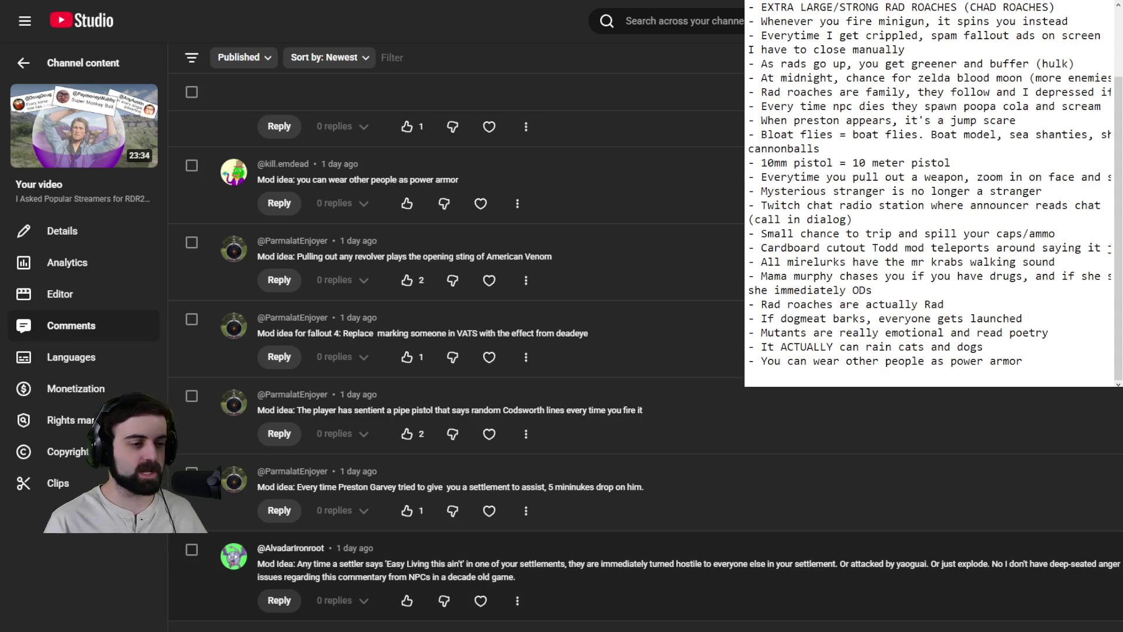
pyautogui.scroll(-4, 644, 368)
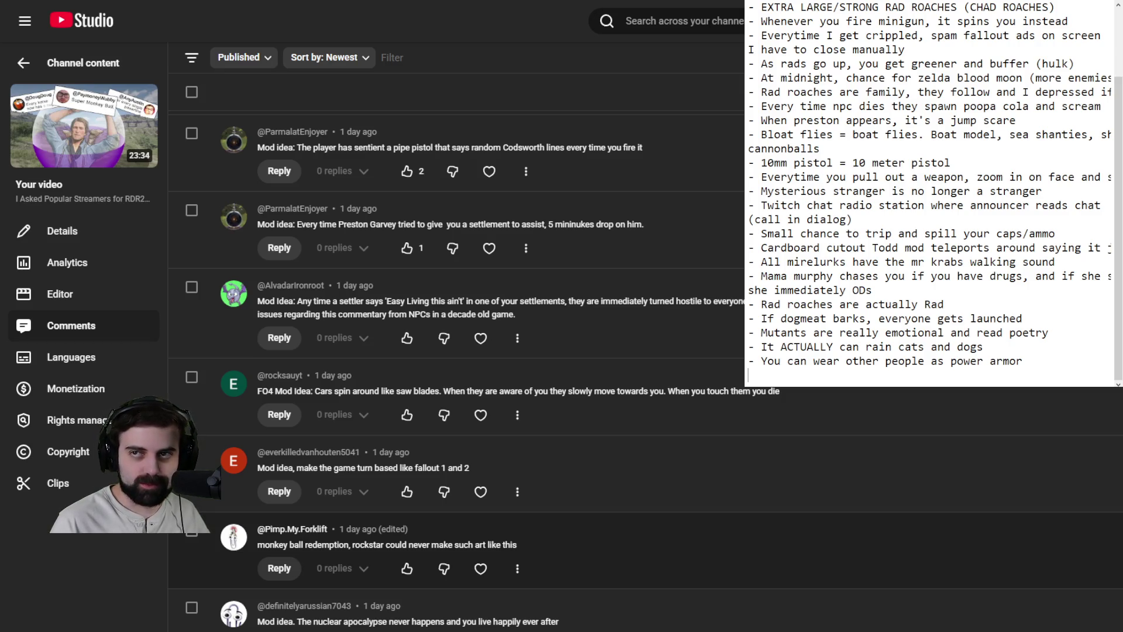
pyautogui.scroll(-1, 457, 351)
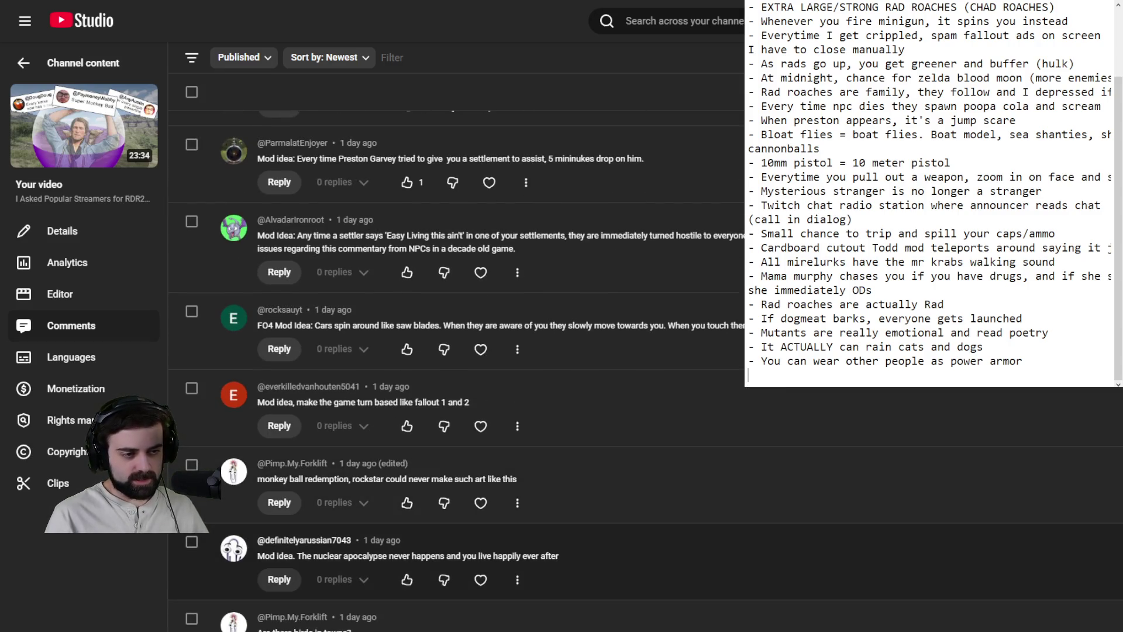
pyautogui.scroll(-7, 457, 351)
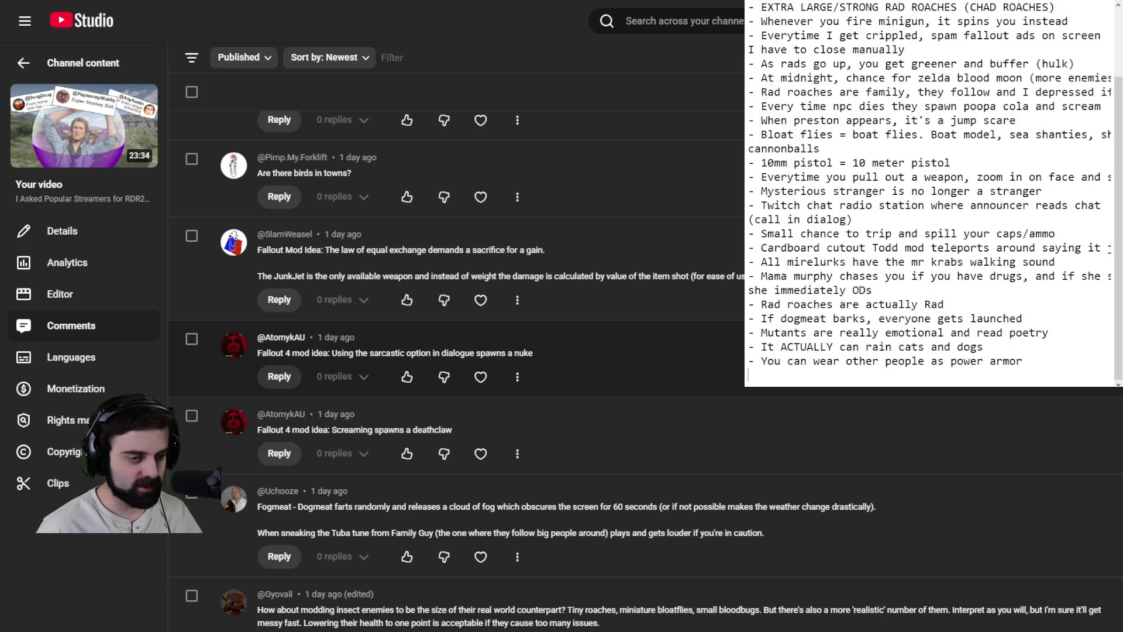
pyautogui.scroll(-2, 457, 351)
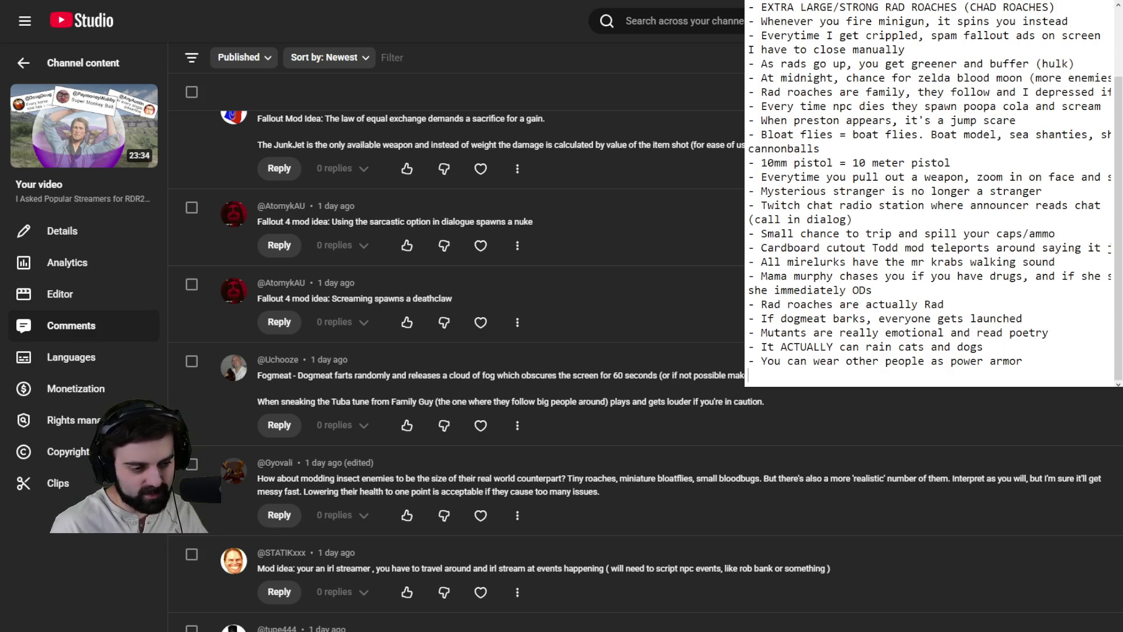
pyautogui.scroll(-6, 456, 371)
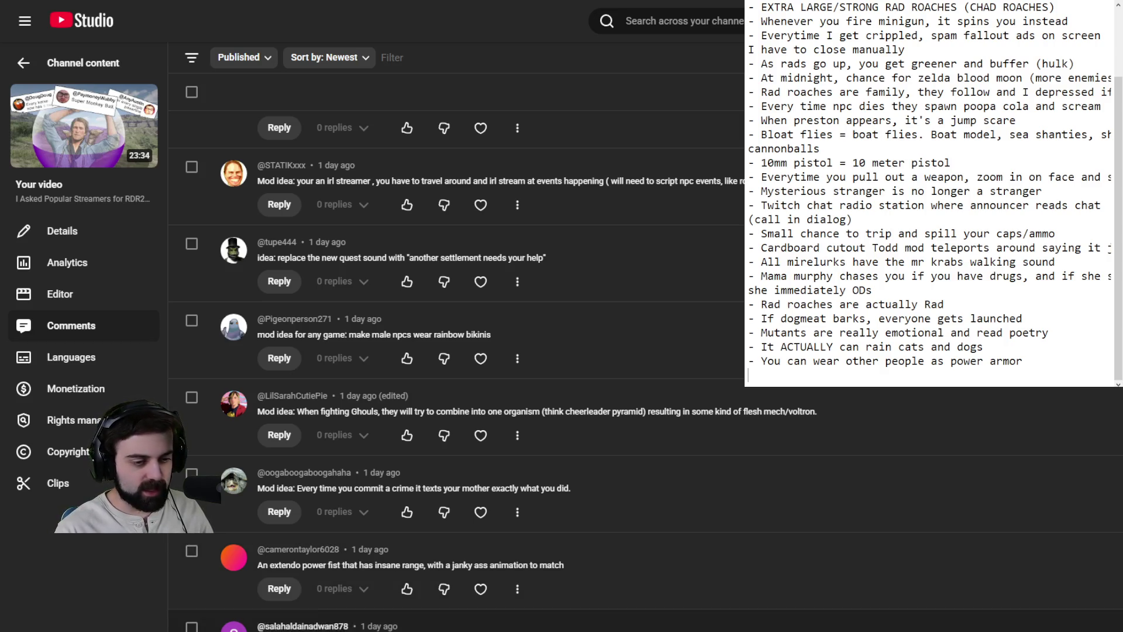
pyautogui.scroll(-5, 585, 351)
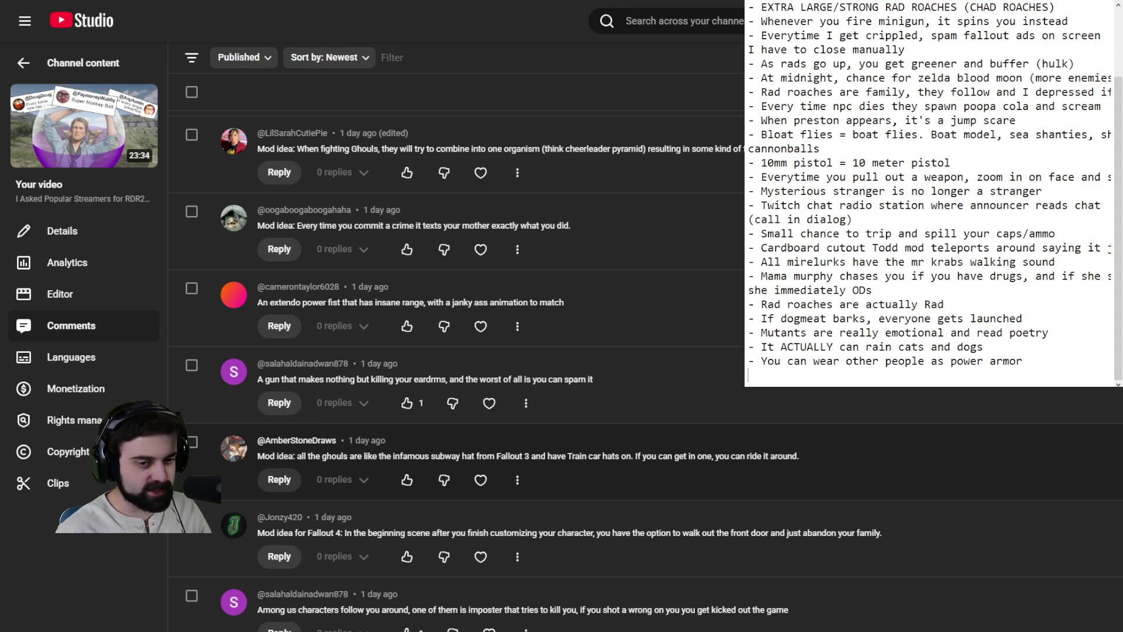
pyautogui.scroll(-2, 468, 352)
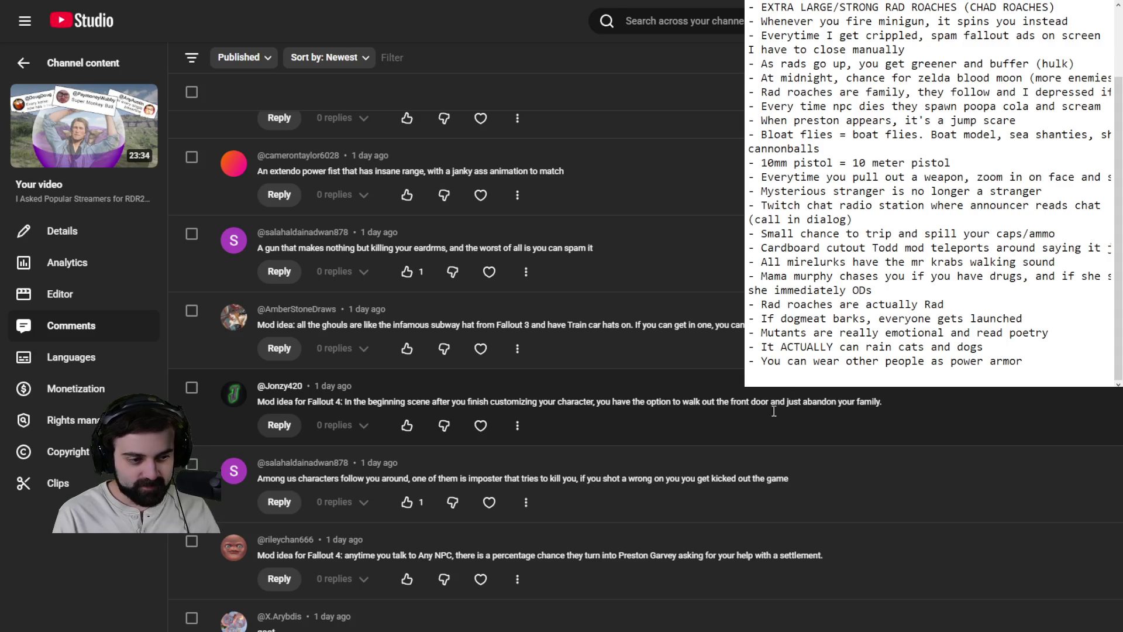
pyautogui.scroll(-5, 710, 554)
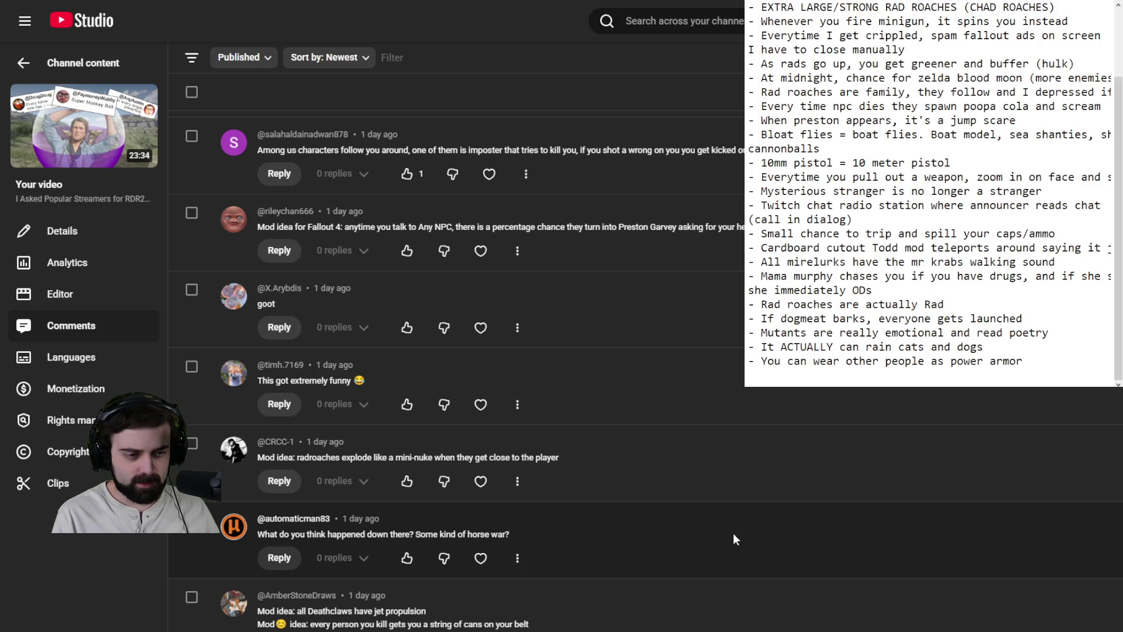
pyautogui.scroll(-2, 590, 492)
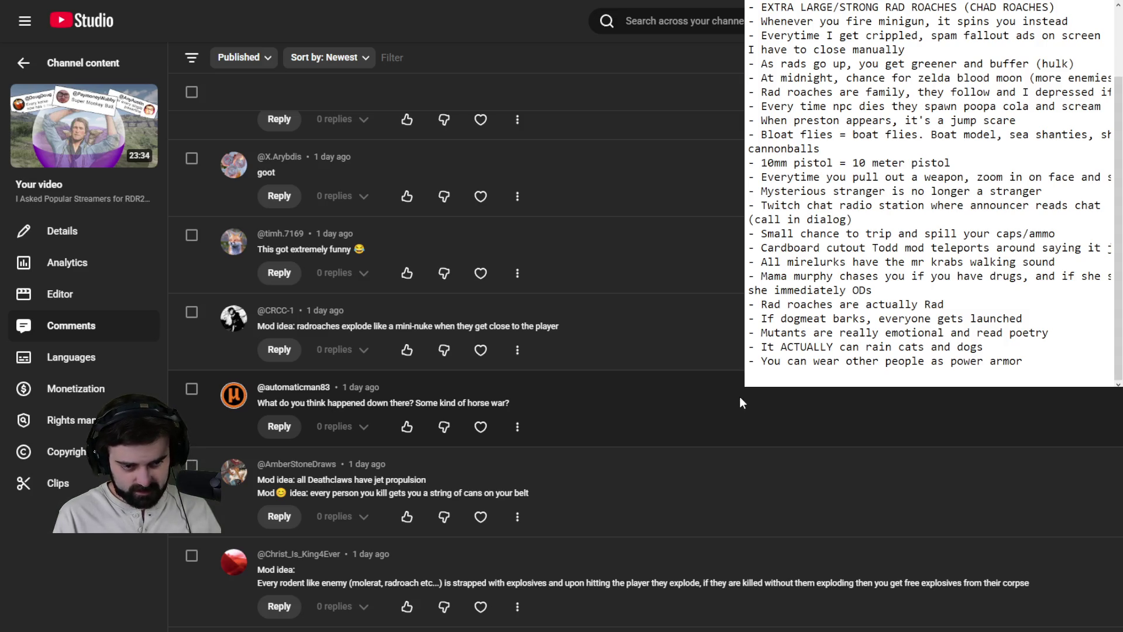
pyautogui.scroll(-5, 731, 389)
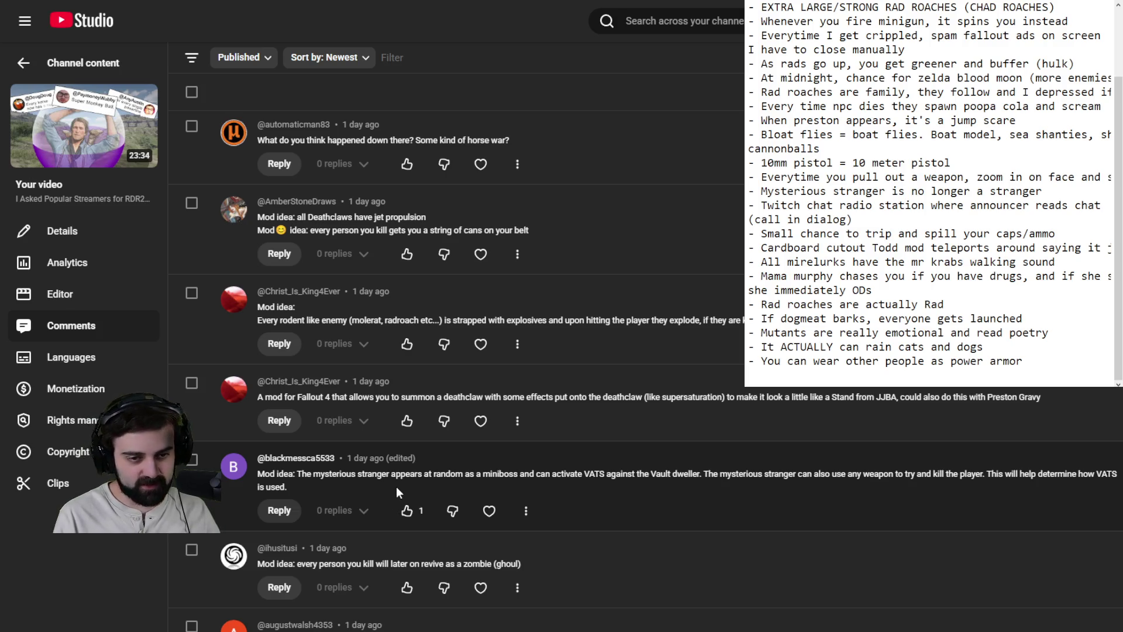
pyautogui.scroll(-3, 397, 488)
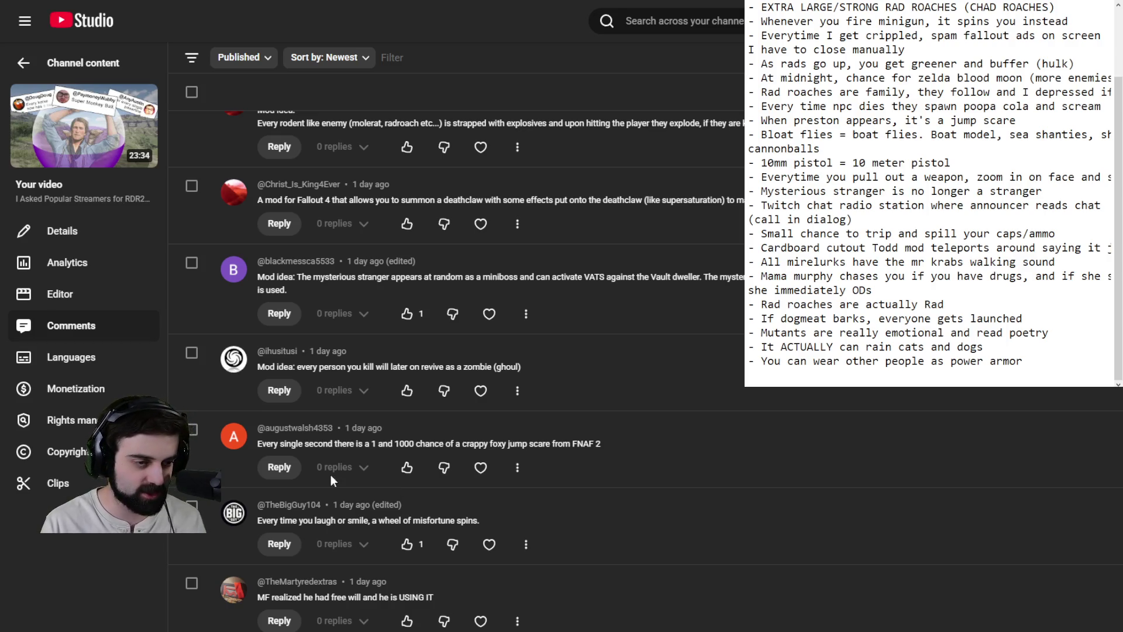
pyautogui.scroll(-3, 351, 471)
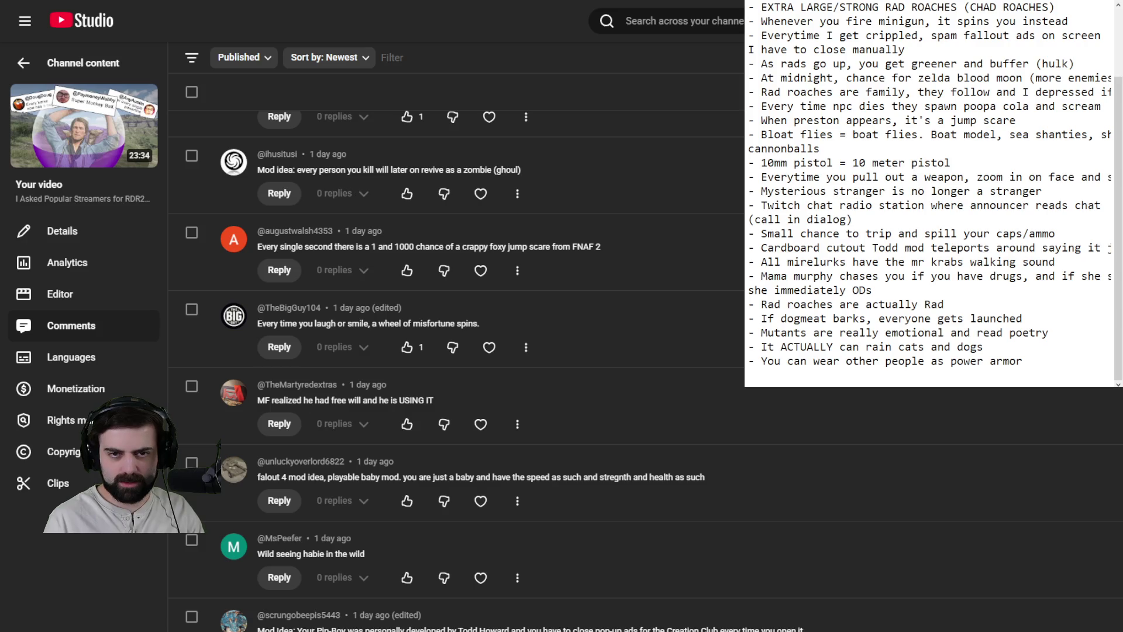
# Step: Append ' (or open pip boy??)' after 'crippled' in the ads note, then place the cursor on the empty last line
pyautogui.write('(or open ')
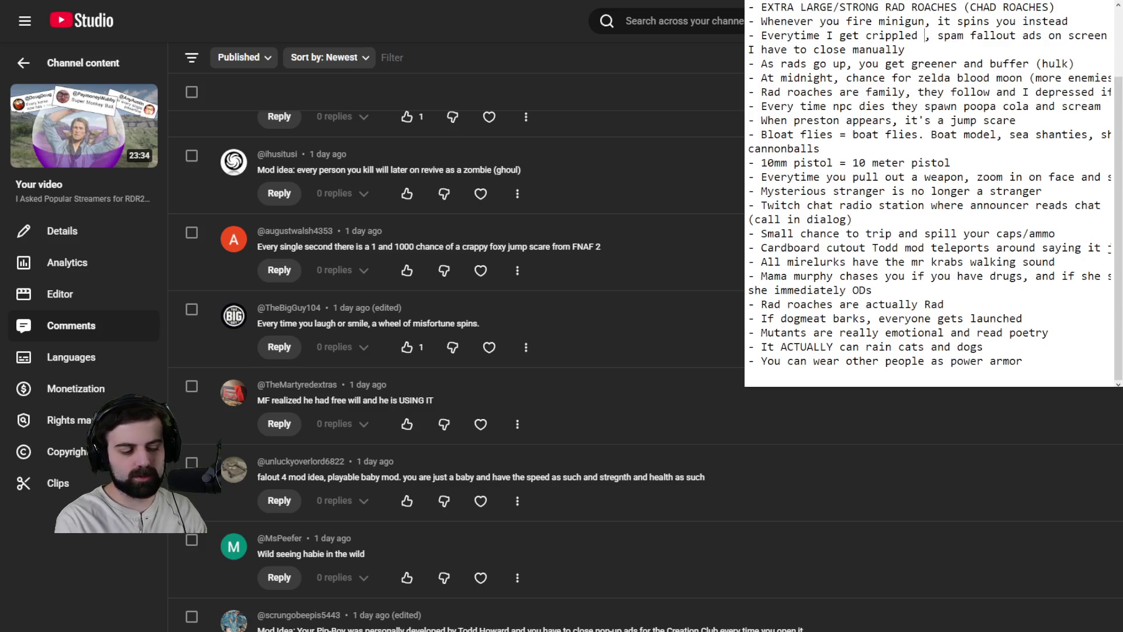
pyautogui.write('pip boy??)')
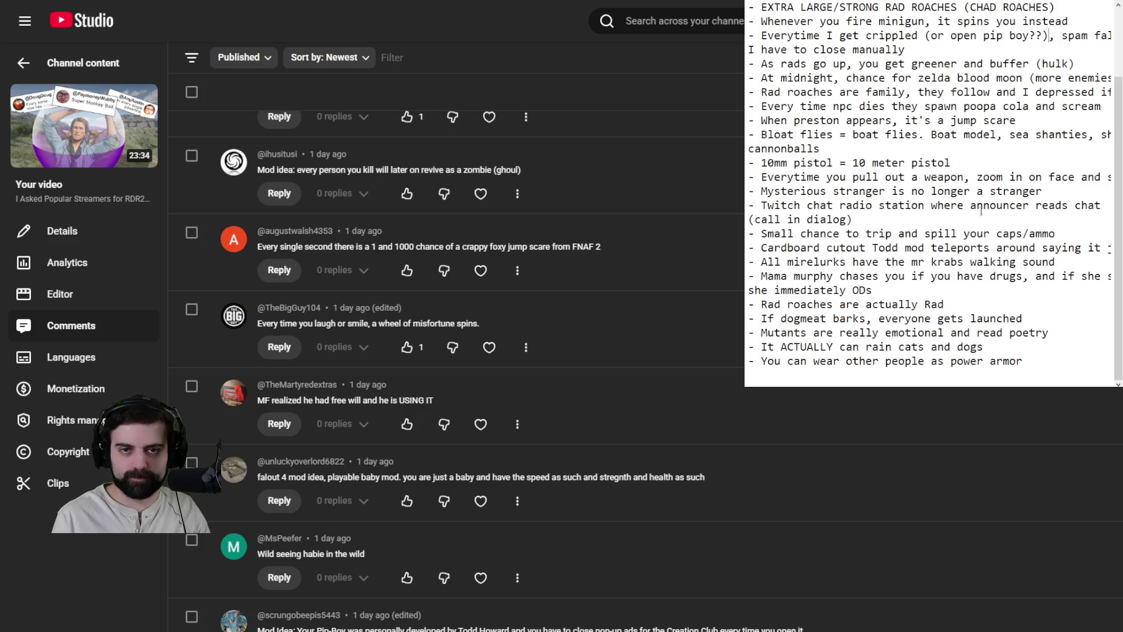
pyautogui.click(969, 375)
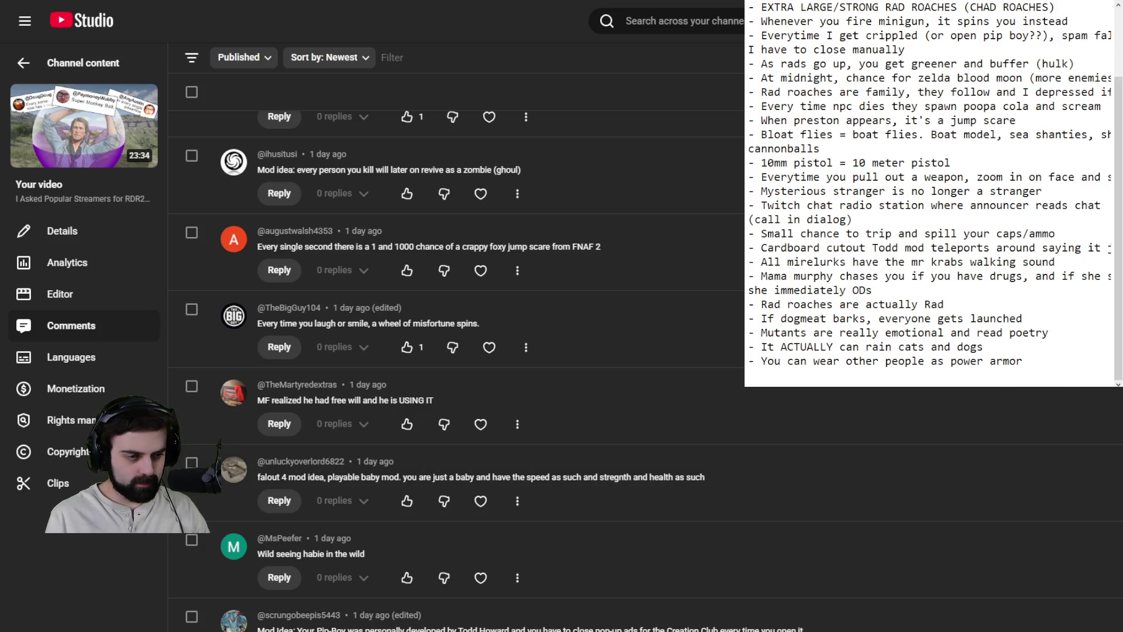
pyautogui.scroll(-5, 457, 351)
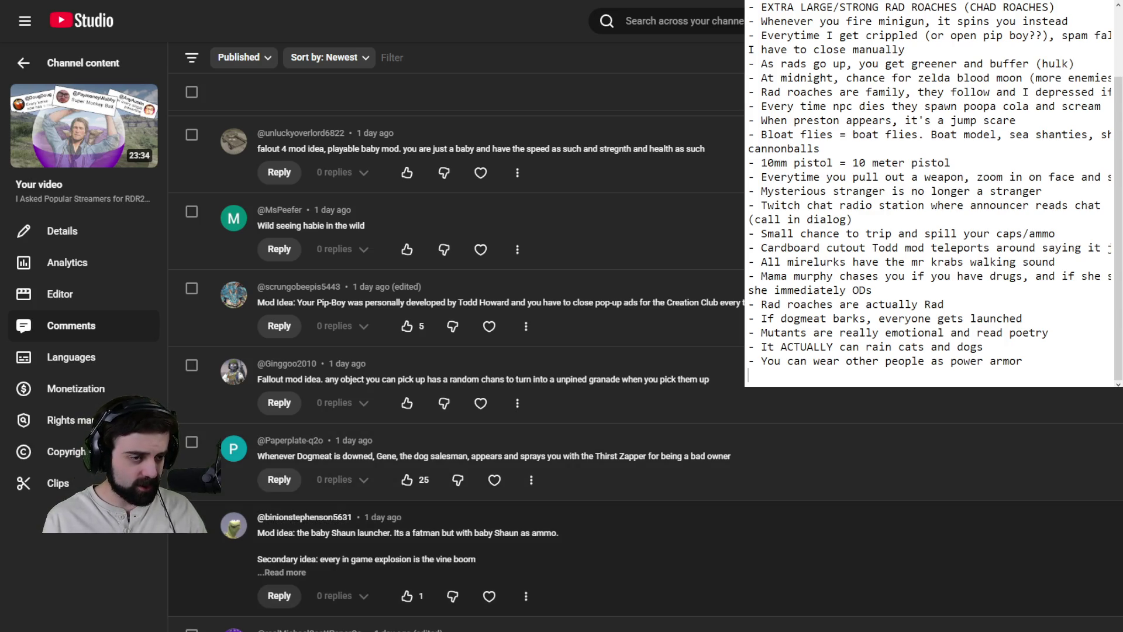
# Step: Expand the baby Shaun launcher comment to reveal its 'man screaming' feral ghoul idea and link
pyautogui.click(293, 571)
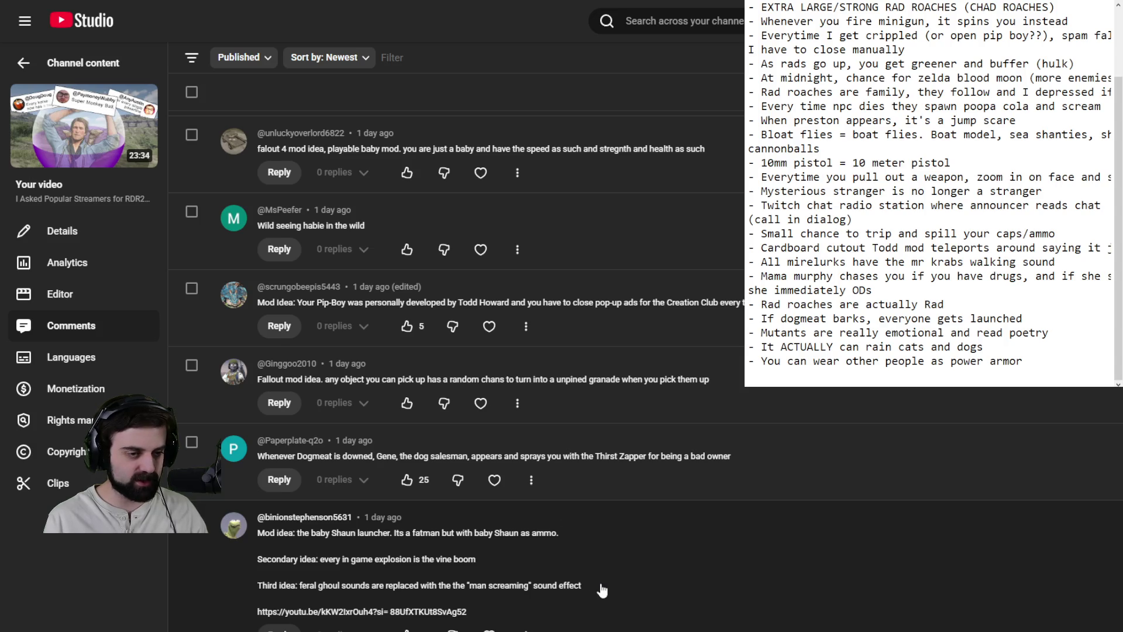
pyautogui.scroll(-4, 601, 586)
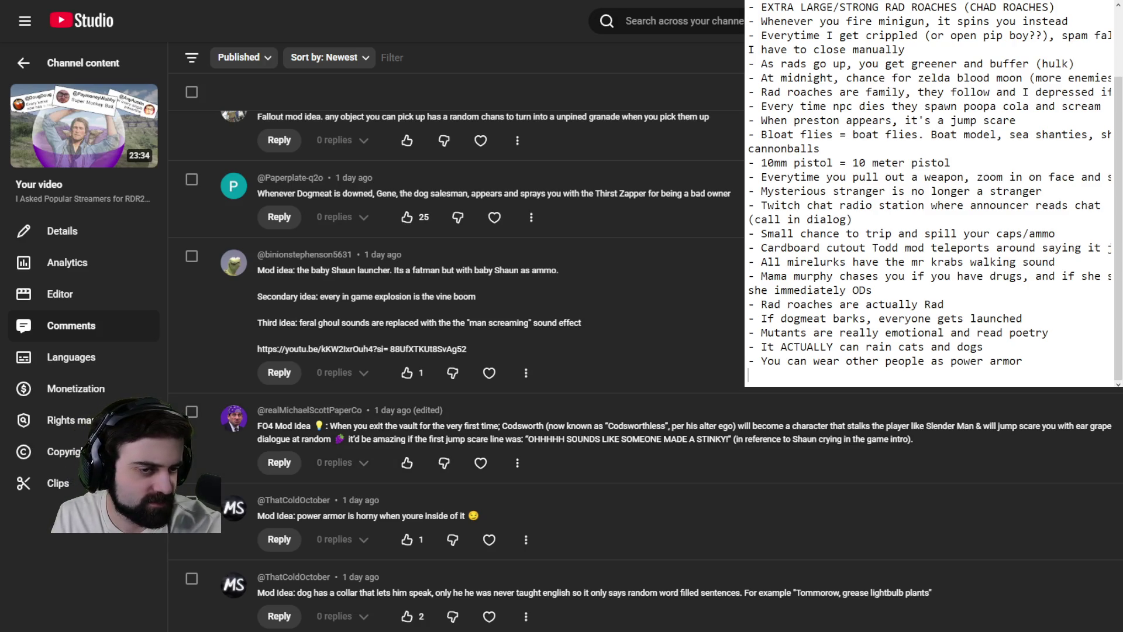
# Step: Scroll the comments to bring the Preston-carries-you settlement quest comment into view
pyautogui.scroll(-2, 456, 351)
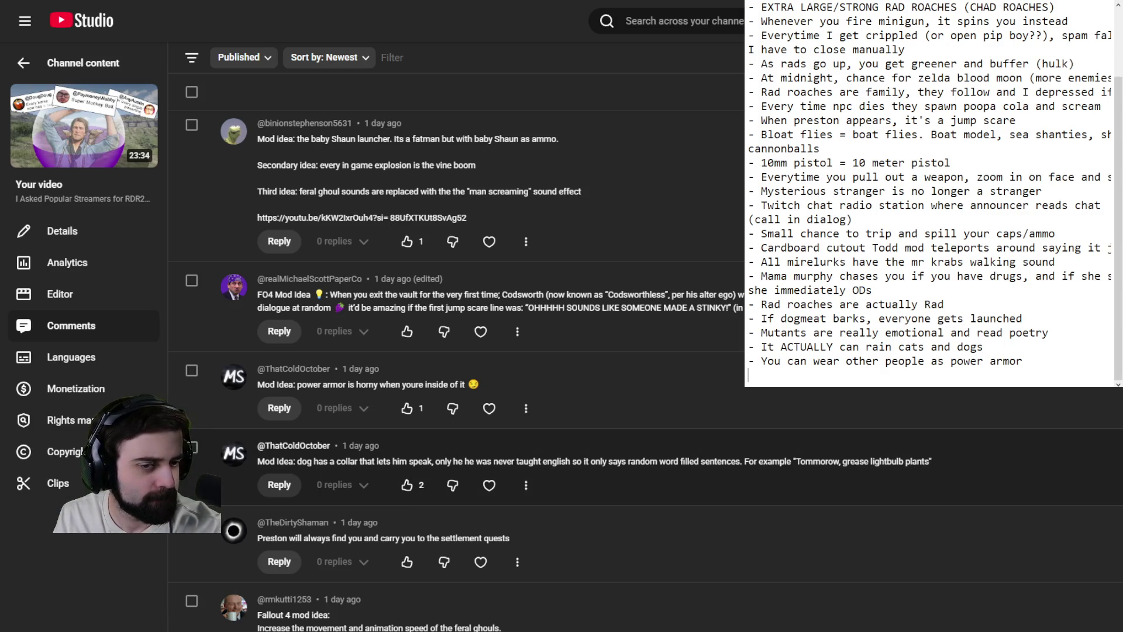
pyautogui.scroll(-4, 456, 351)
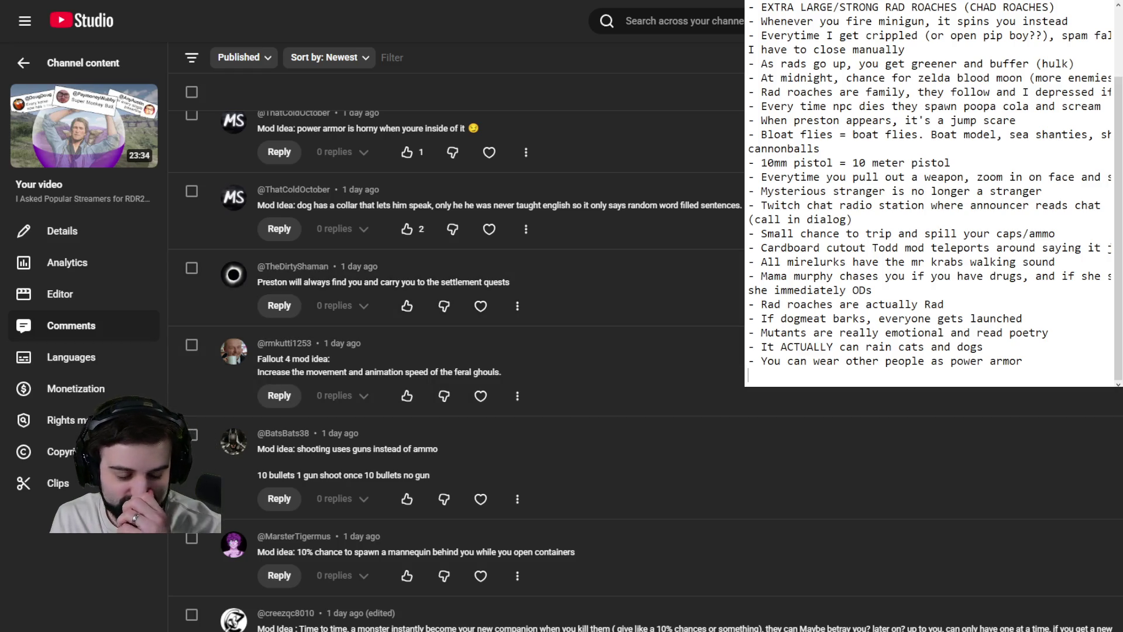
pyautogui.scroll(2, 928, 185)
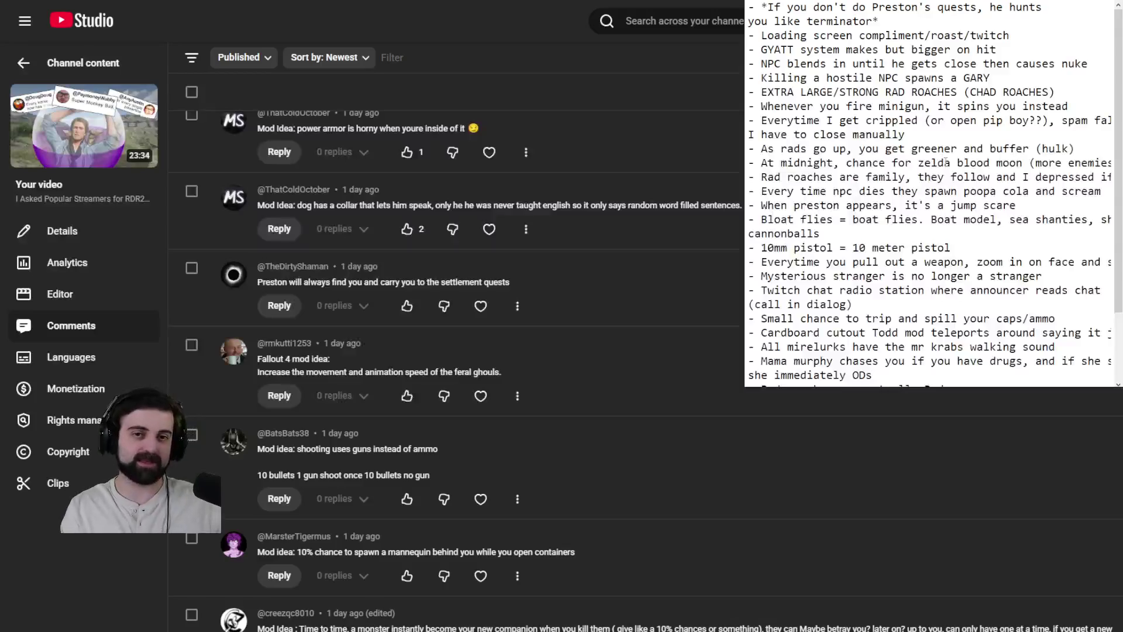
pyautogui.scroll(-2, 943, 225)
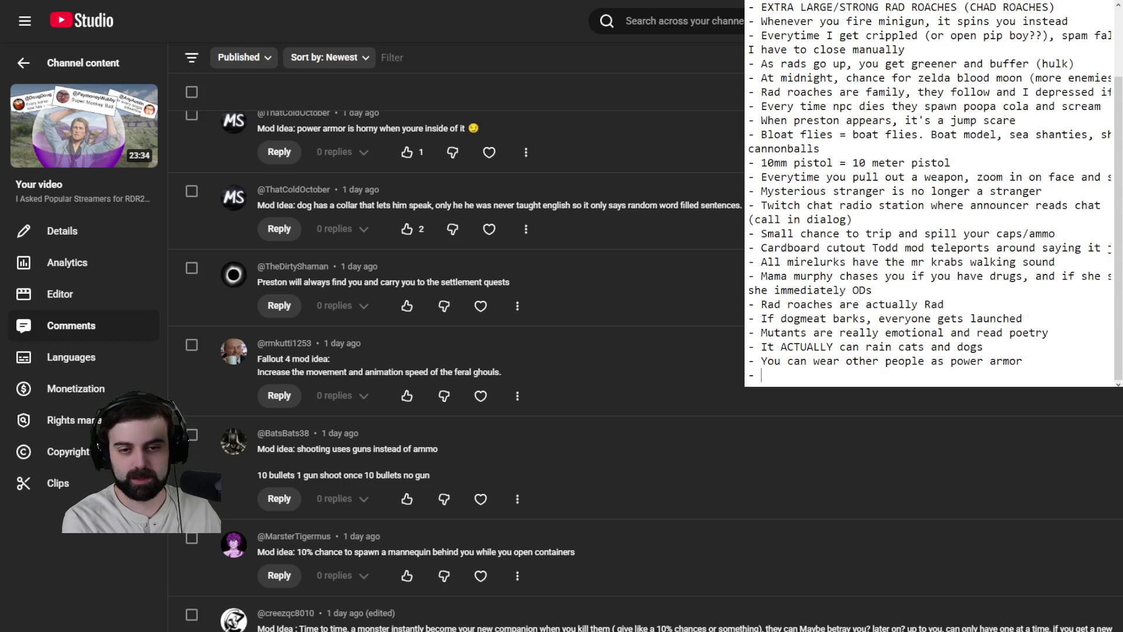
# Step: Type 'Preston CARRIES you to the settlements if caught' on the last line, fixing the 'stet' typo
pyautogui.write('Preston CARRIES ')
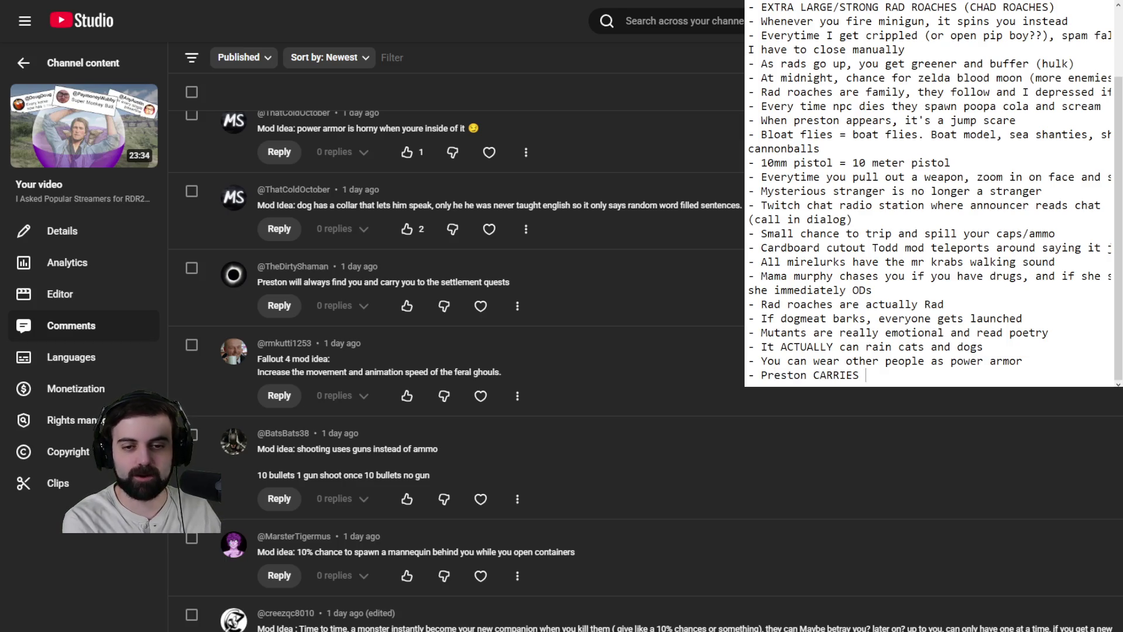
pyautogui.write('you to the stet')
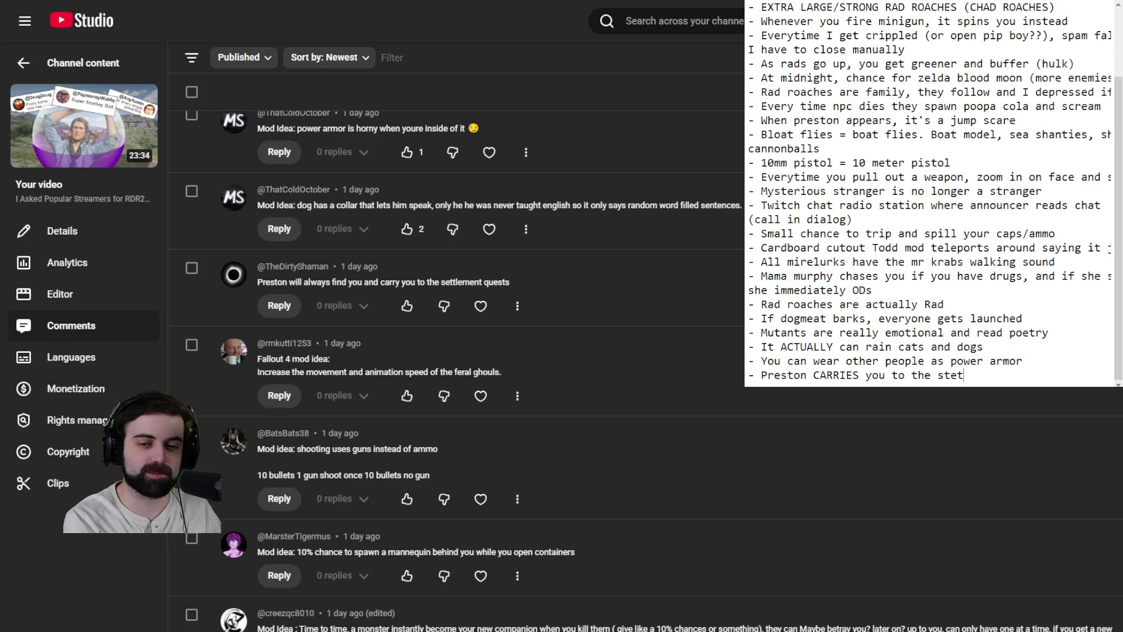
pyautogui.press('BackSpace')
pyautogui.press('BackSpace')
pyautogui.press('BackSpace')
pyautogui.write('ettlements if')
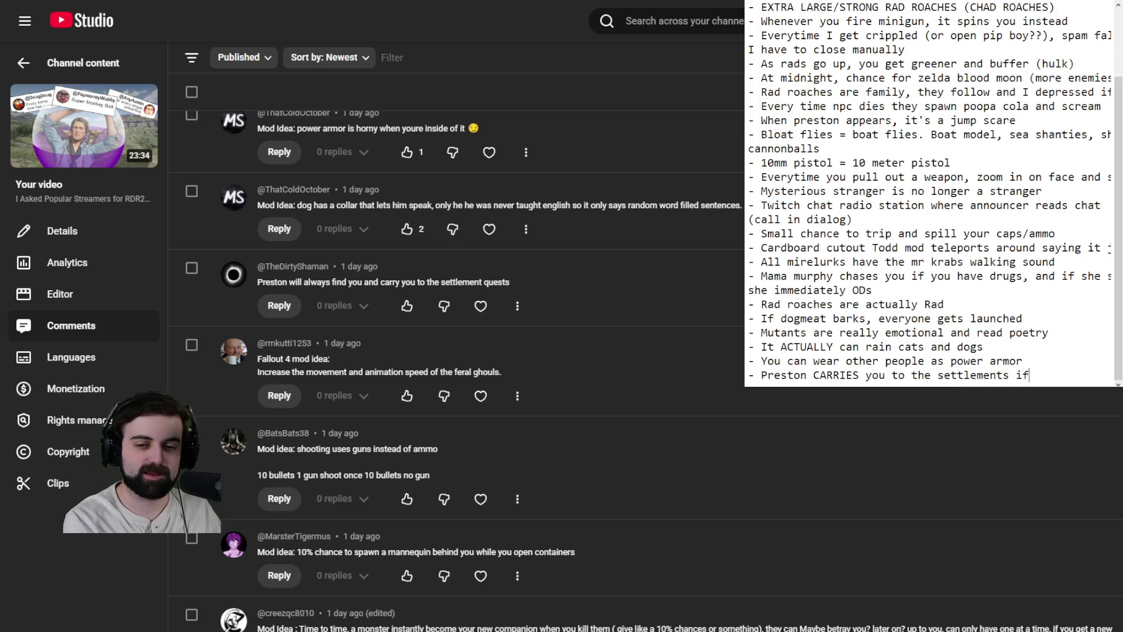
pyautogui.write(' caught')
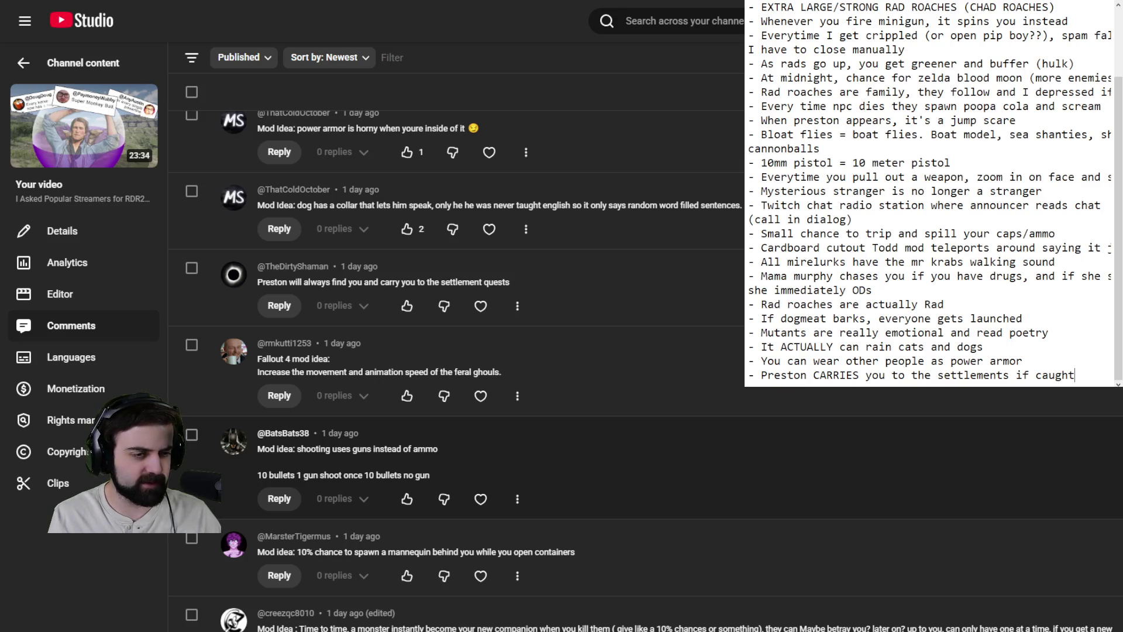
pyautogui.scroll(-3, 456, 351)
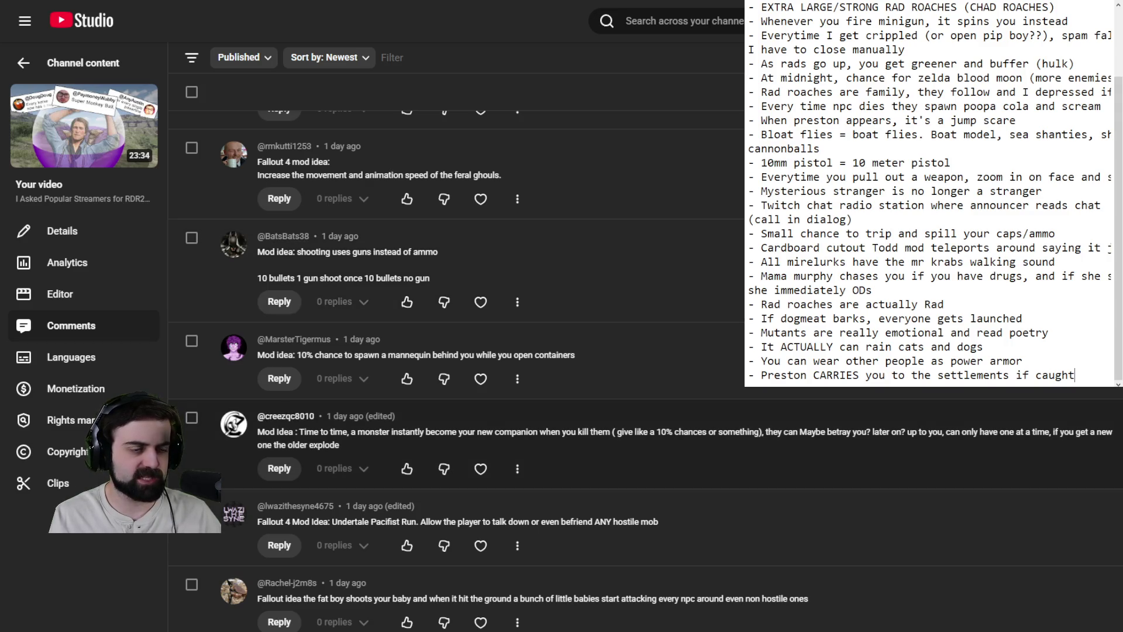